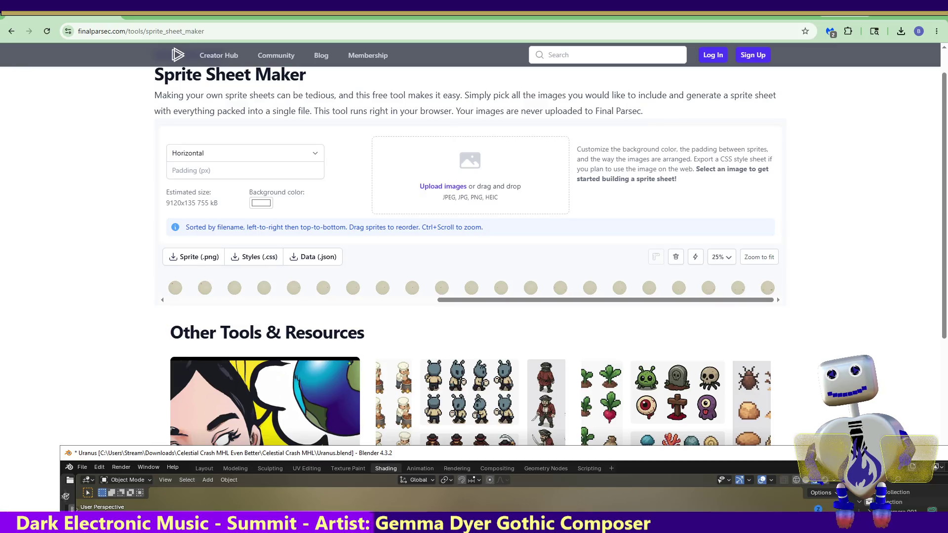
Maximize Blender and test-render the ringed planet scene.
double_click(461, 452)
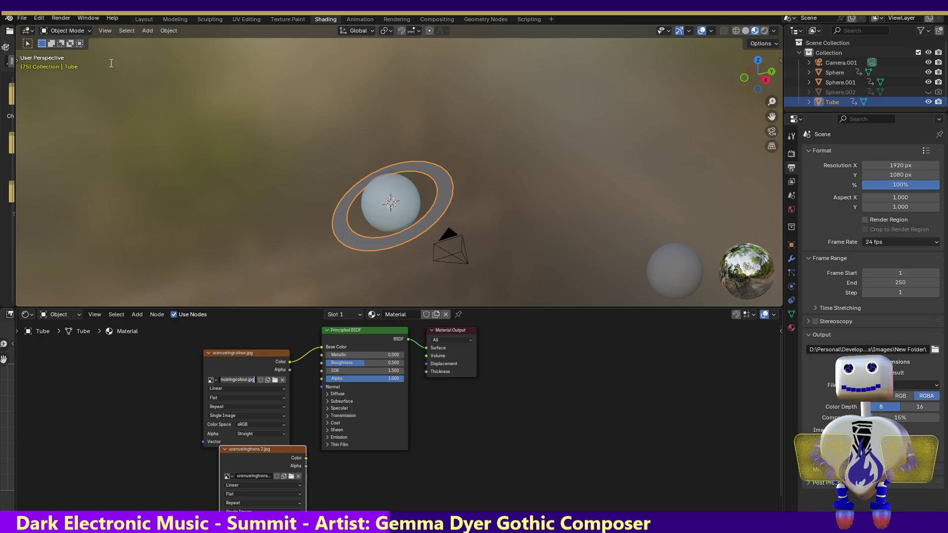
left_click(69, 21)
left_click(69, 28)
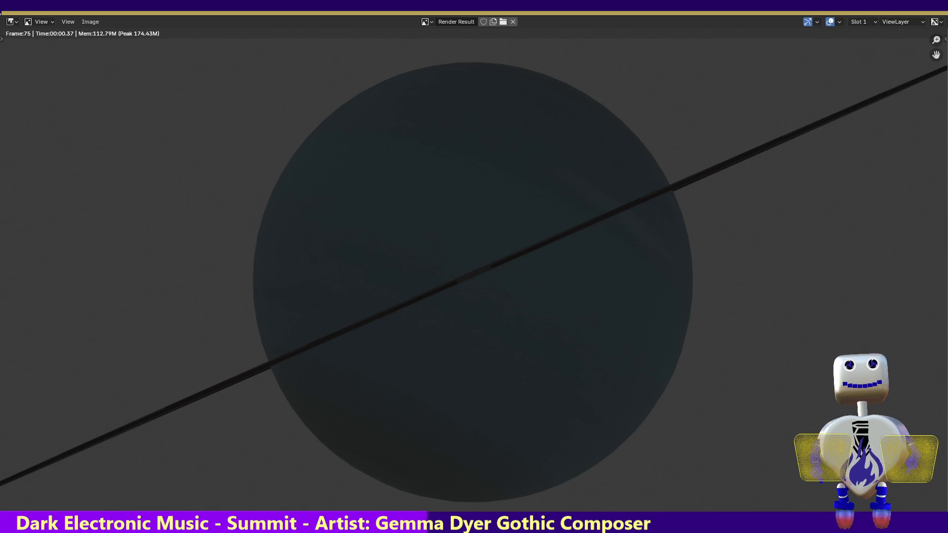
key("Escape")
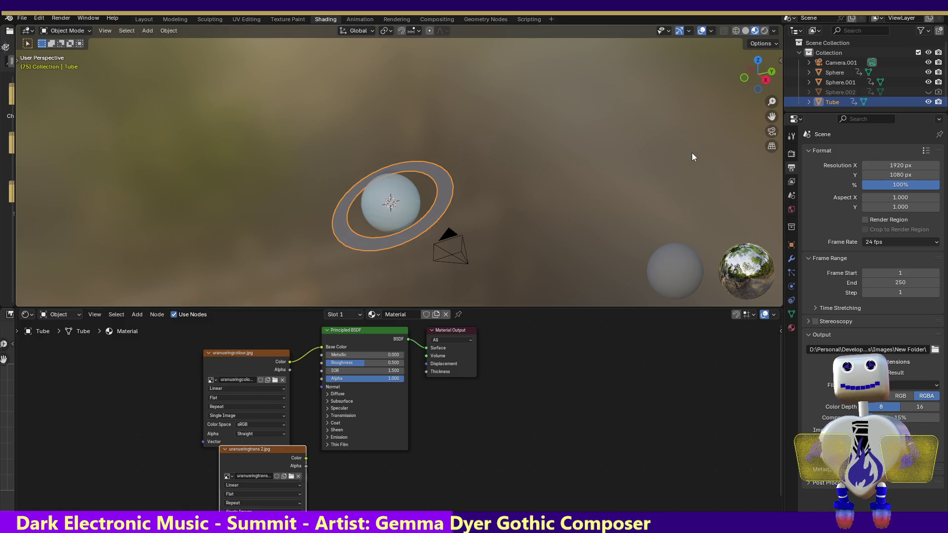
View from the front and move the uranusringtrans 2.jpg node beside Material Output.
left_click(747, 77)
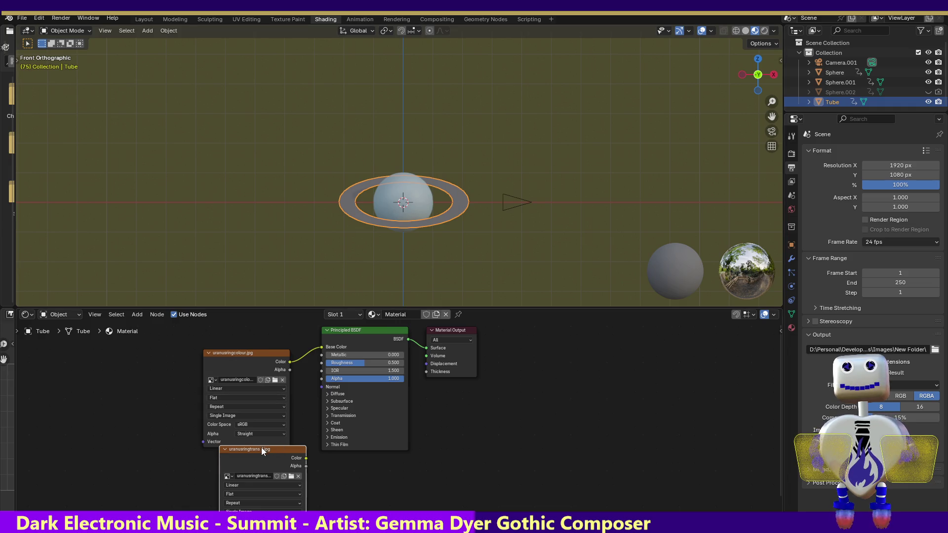
left_click_drag(262, 447, 564, 348)
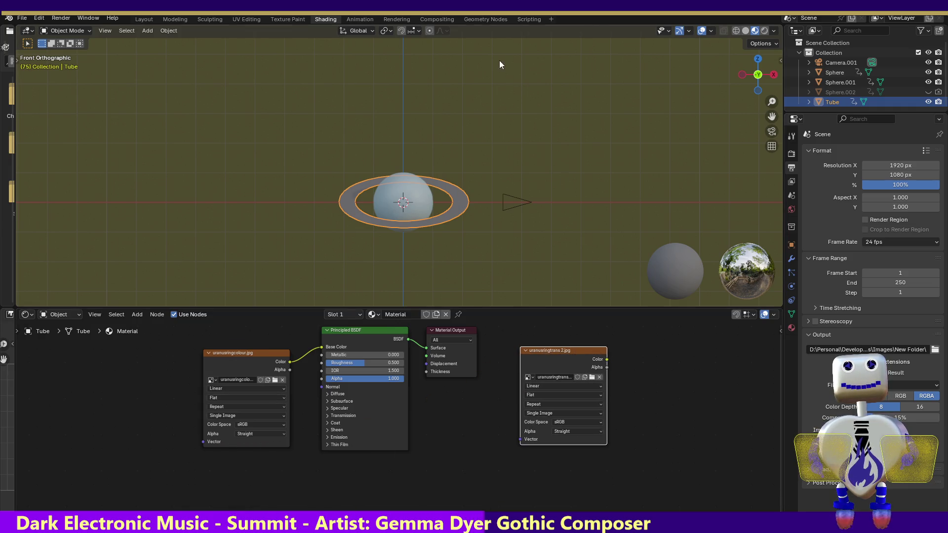
left_click_drag(500, 18, 516, 392)
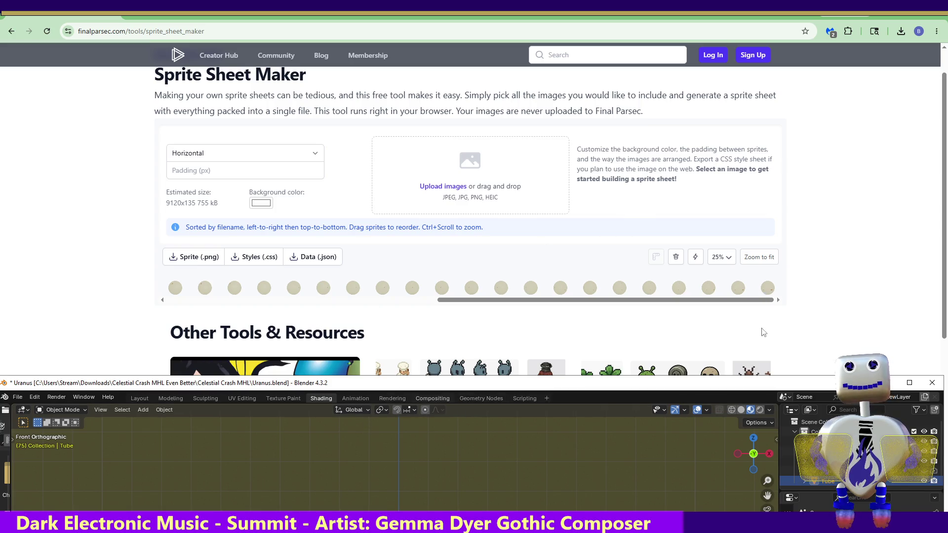
Restore Blender to full screen and select the camera in the viewport.
double_click(502, 384)
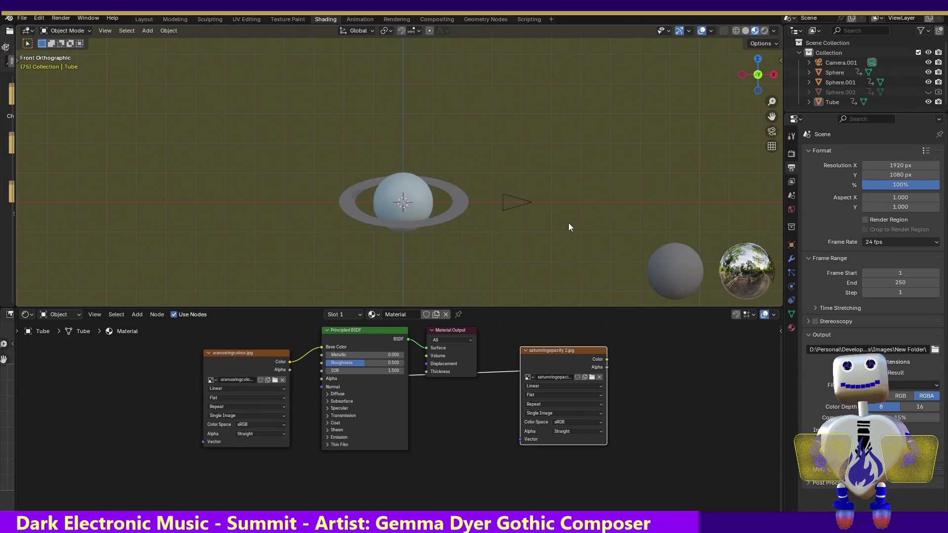
left_click(513, 204)
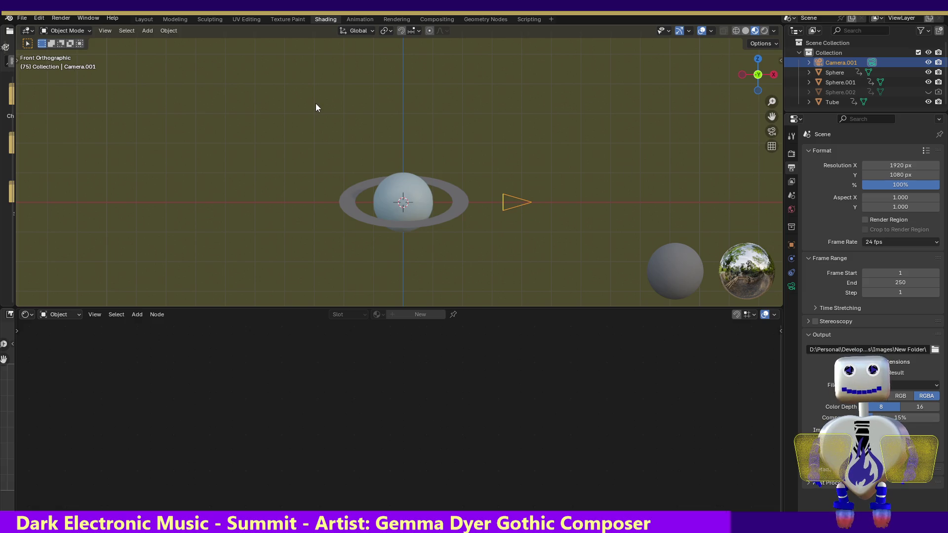
Move the camera sideways and test-render the frame from its new position.
key("g")
left_click(374, 104)
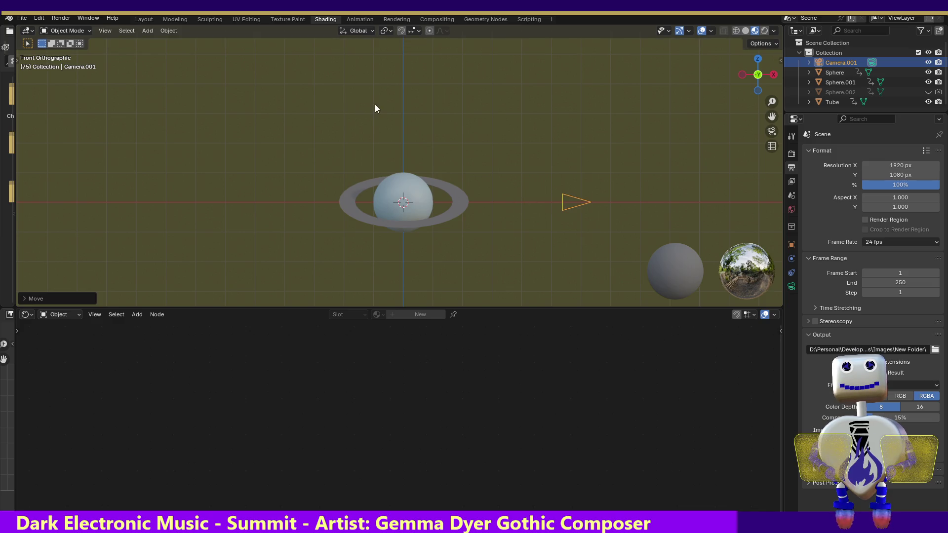
left_click(57, 19)
left_click(63, 31)
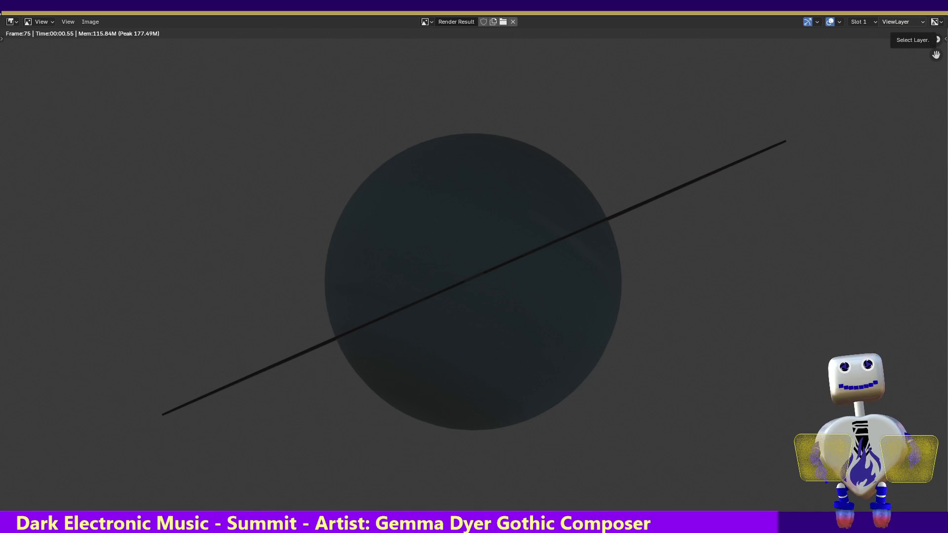
key("Escape")
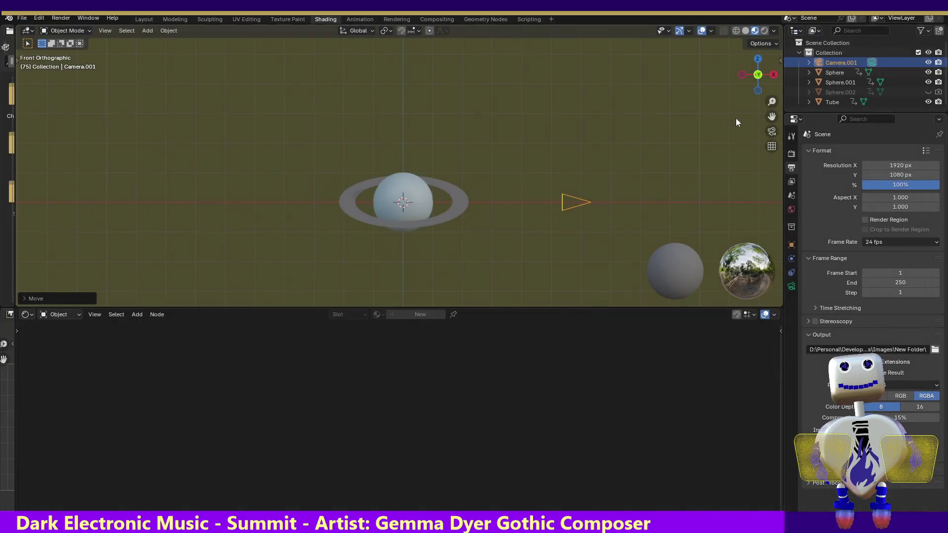
Nudge the camera further left twice, test-rendering after each move until the planet is centred.
key("g")
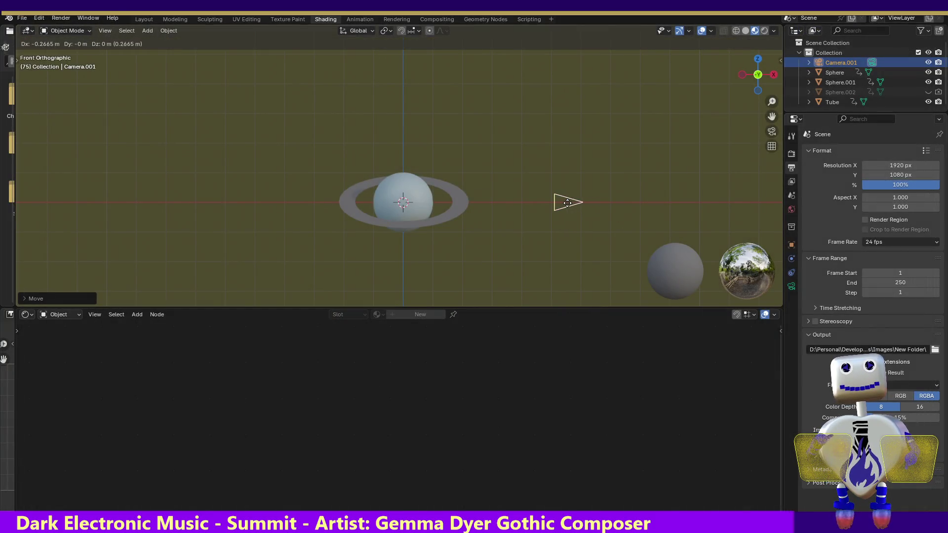
left_click(566, 207)
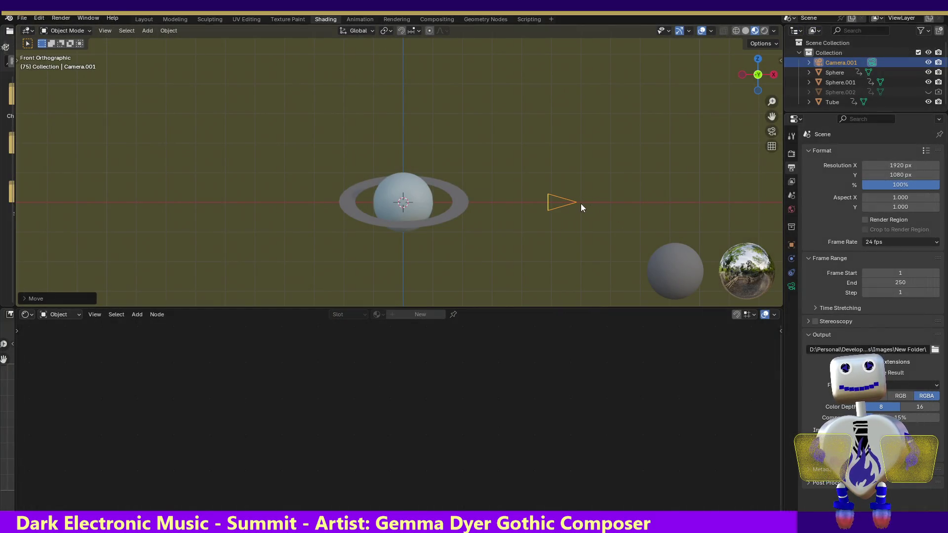
left_click(56, 20)
left_click(60, 29)
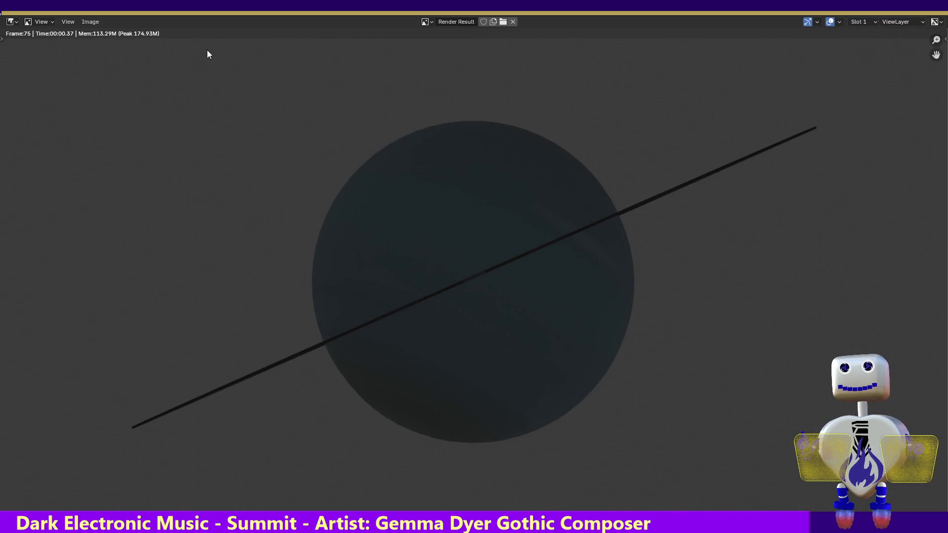
key("Escape")
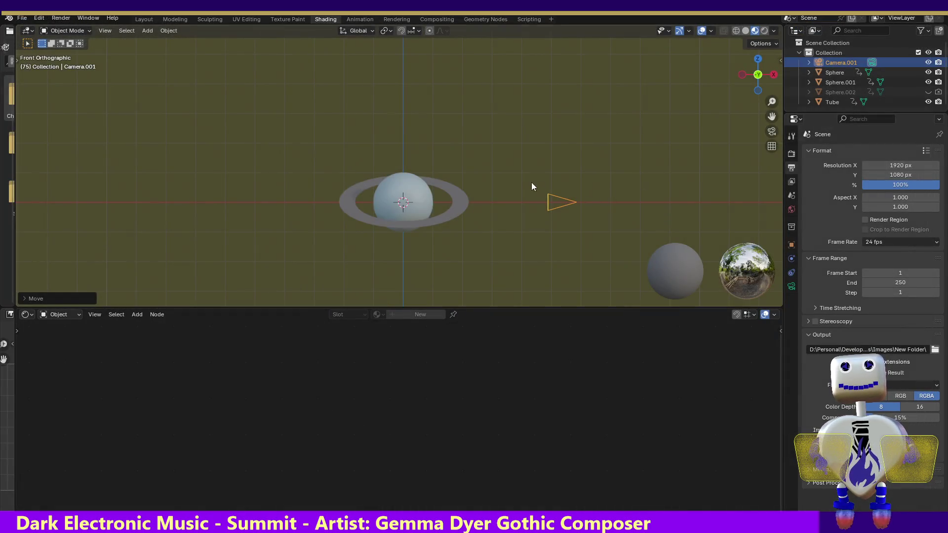
key("g")
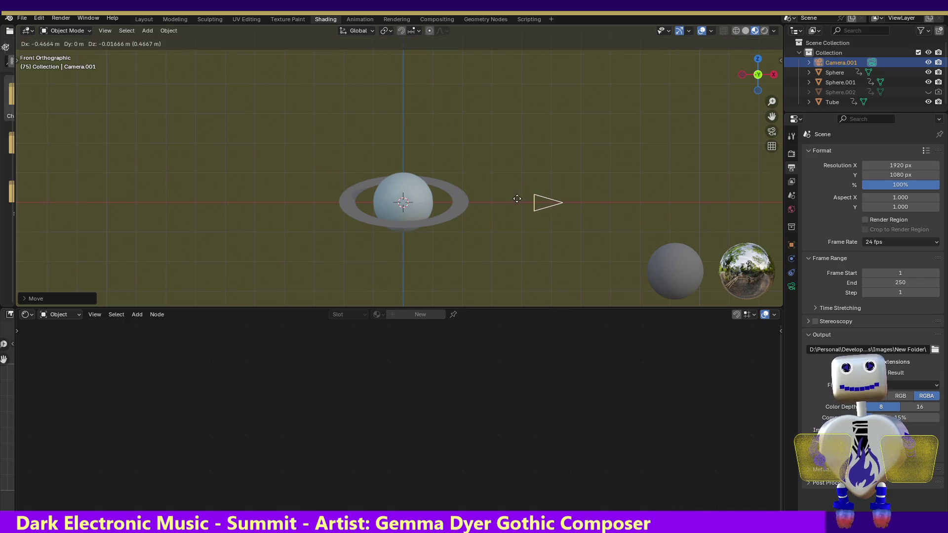
left_click(515, 199)
left_click(59, 18)
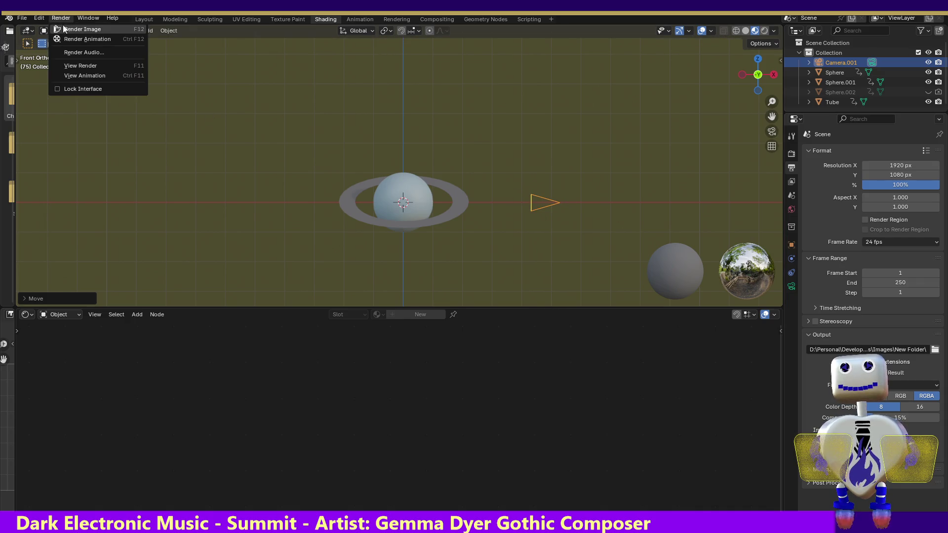
left_click(63, 28)
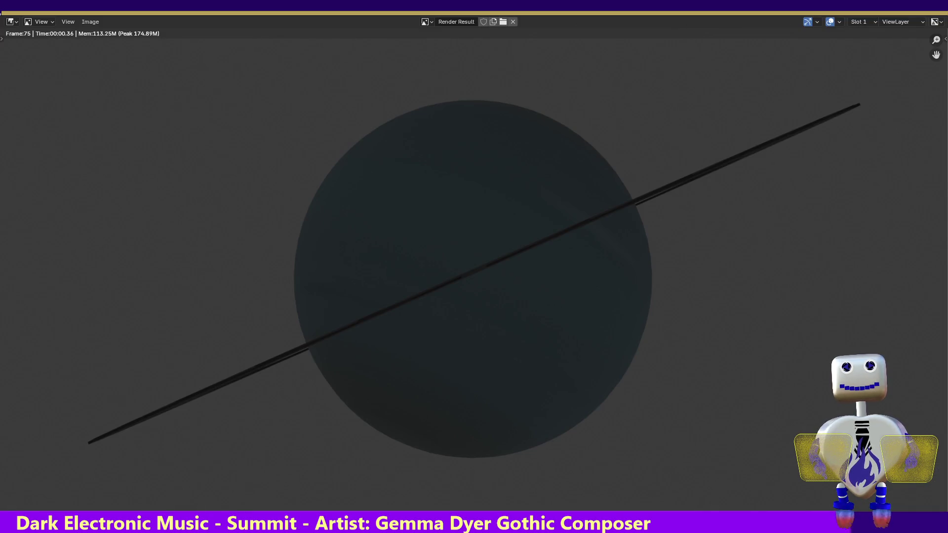
key("Escape")
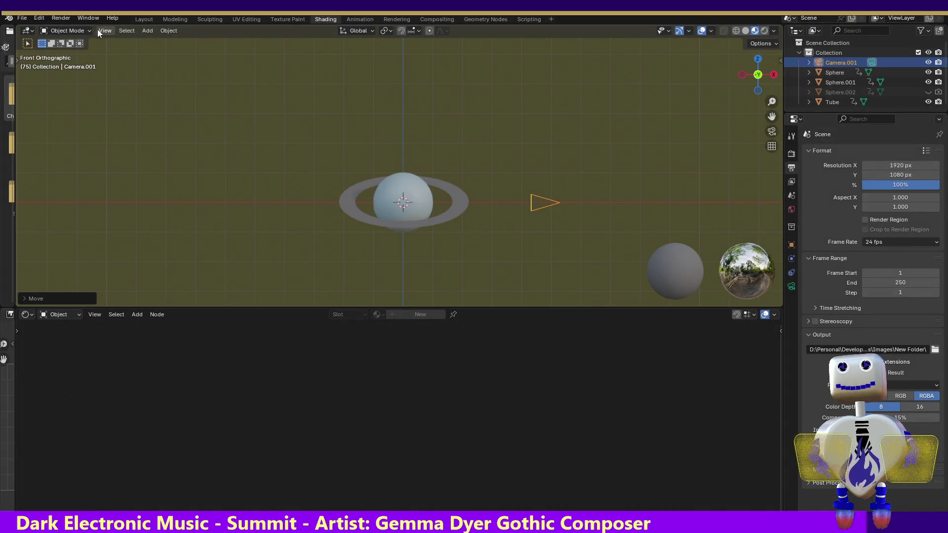
Add a sun lamp and drag its target handle to aim the light up and right.
left_click(141, 30)
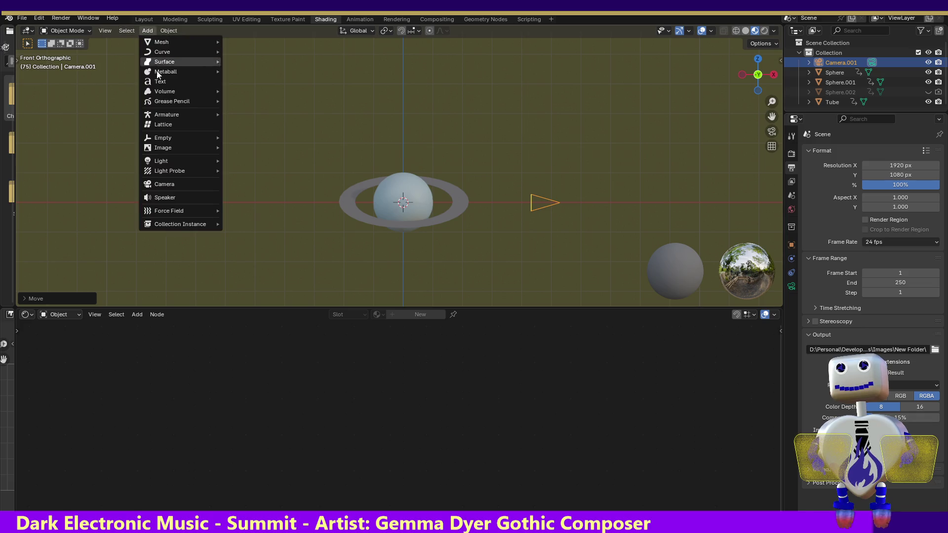
mouse_move(168, 145)
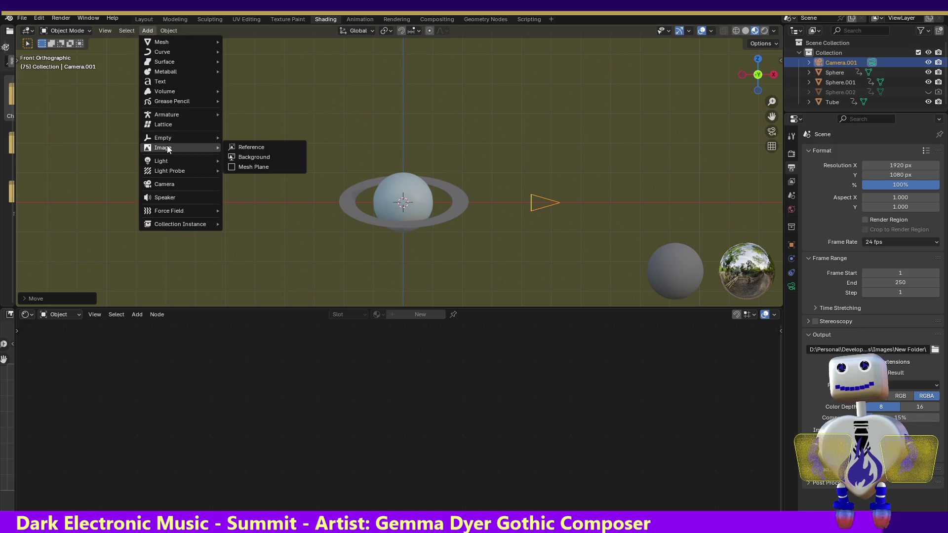
left_click(257, 171)
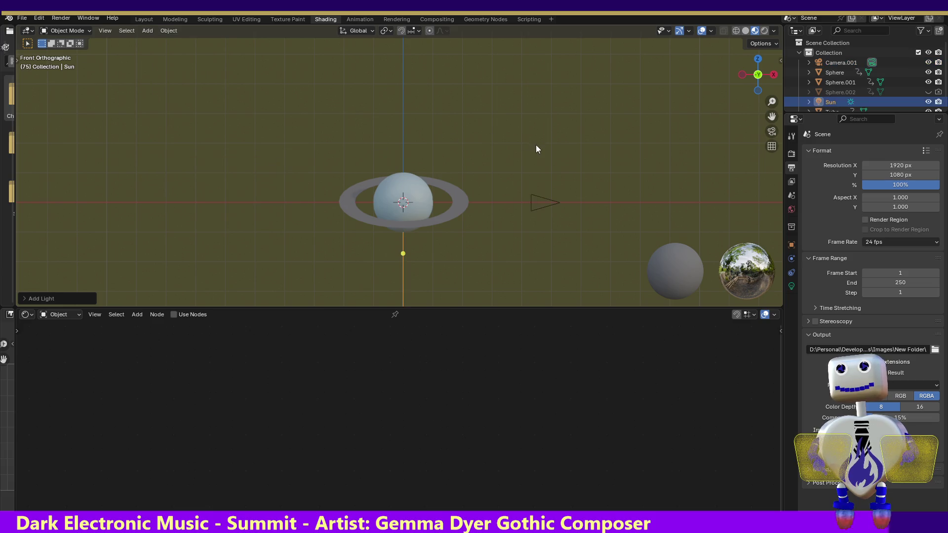
mouse_move(406, 250)
left_mouse_down()
mouse_move(489, 193)
mouse_move(486, 153)
mouse_move(409, 190)
left_mouse_up()
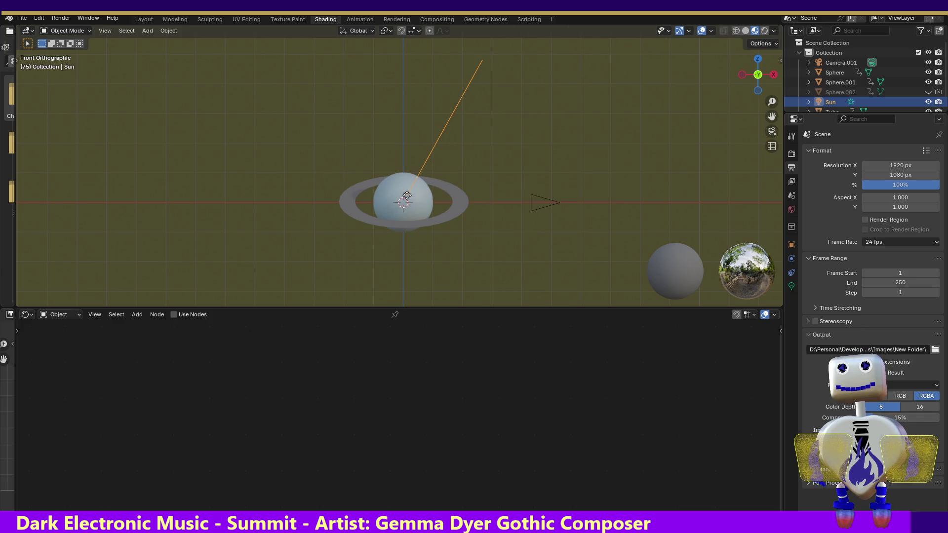
left_click(742, 74)
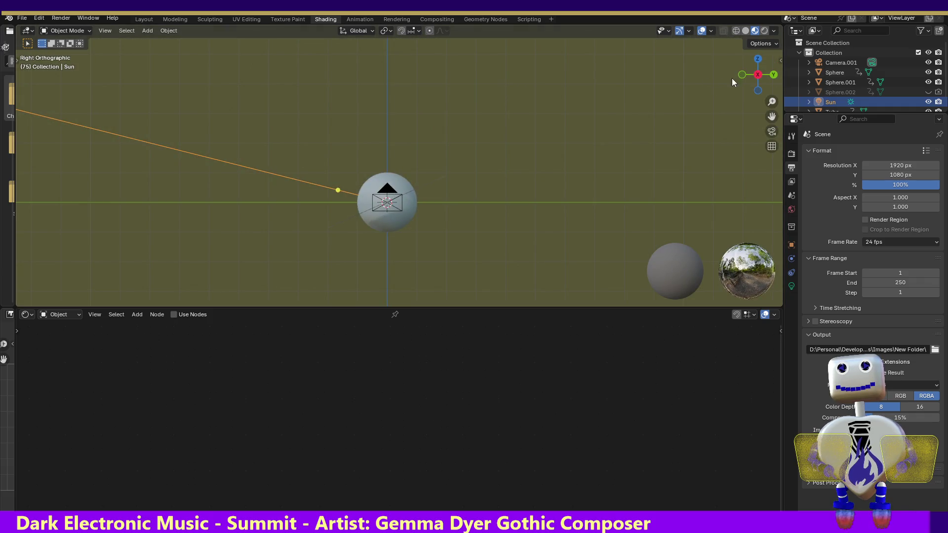
left_click_drag(772, 101, 771, 133)
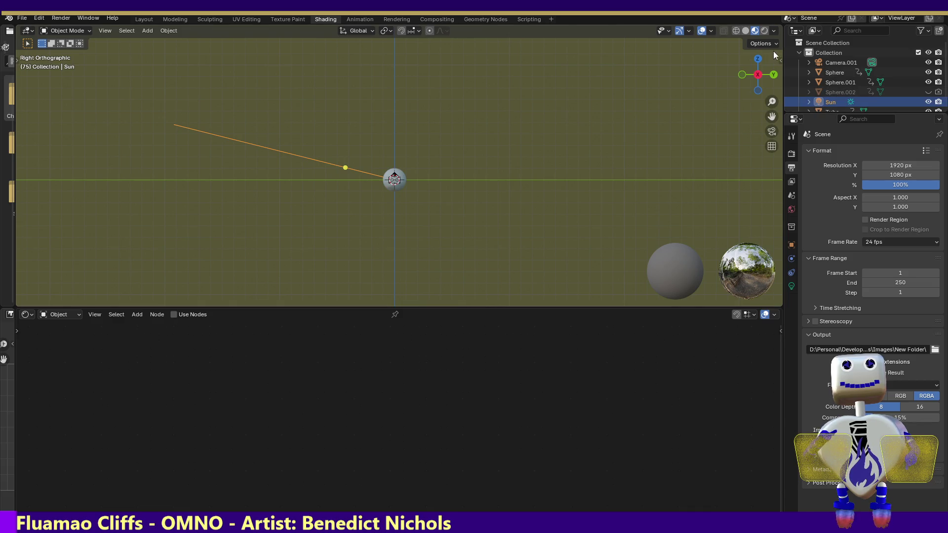
left_click(757, 58)
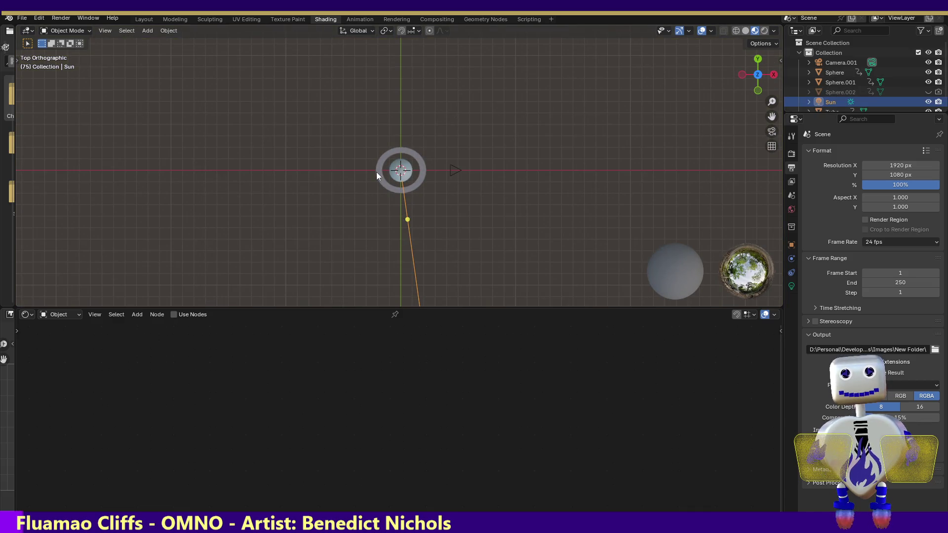
Move the sun lamp beside the camera and point its light toward the left.
key("g")
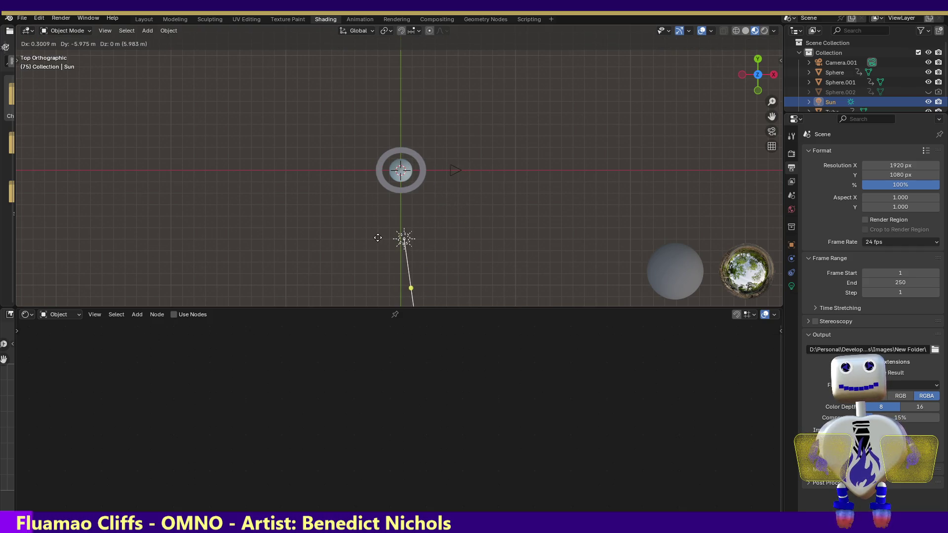
left_click(413, 169)
mouse_move(445, 219)
left_mouse_down()
mouse_move(365, 193)
mouse_move(380, 172)
mouse_move(364, 169)
left_mouse_up()
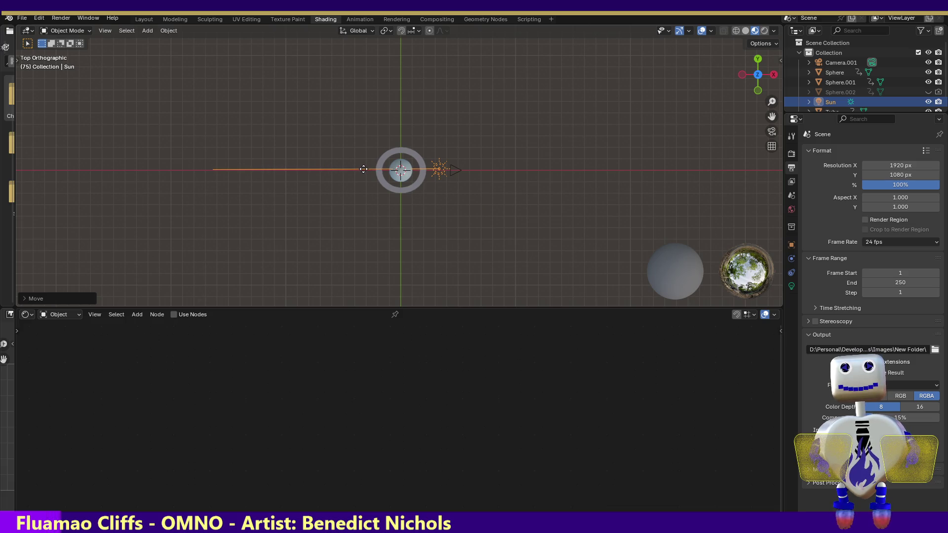
left_click(363, 169)
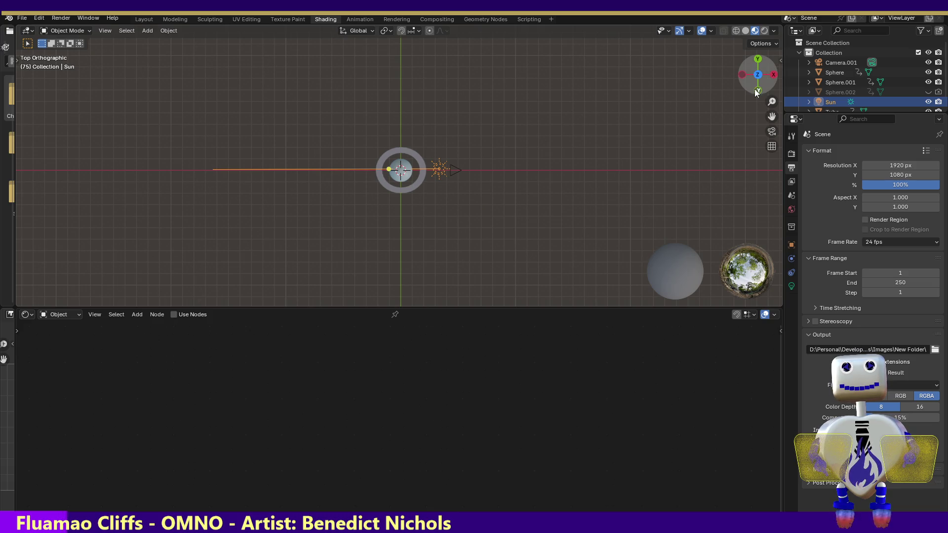
Using front and top views, level the sun's light so it reaches the planet from the left.
left_click(757, 91)
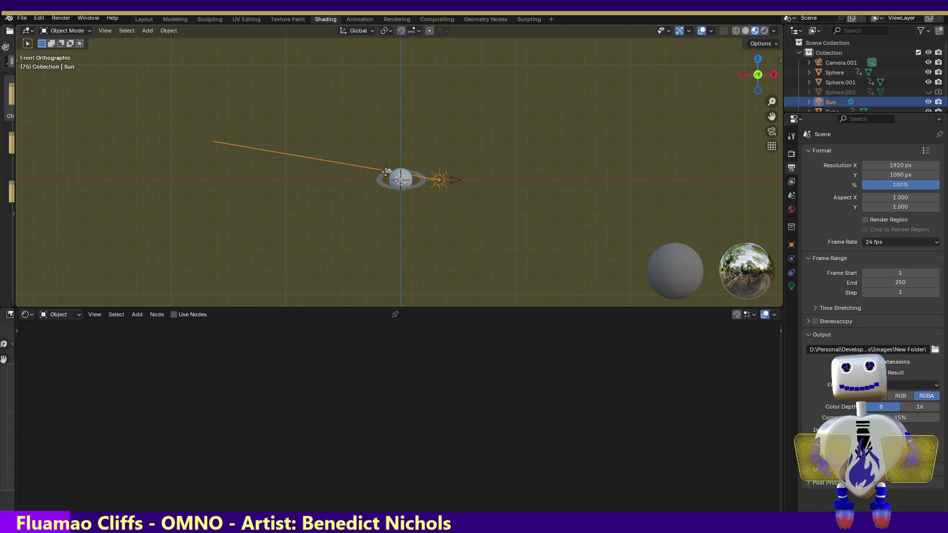
left_click_drag(386, 172, 391, 186)
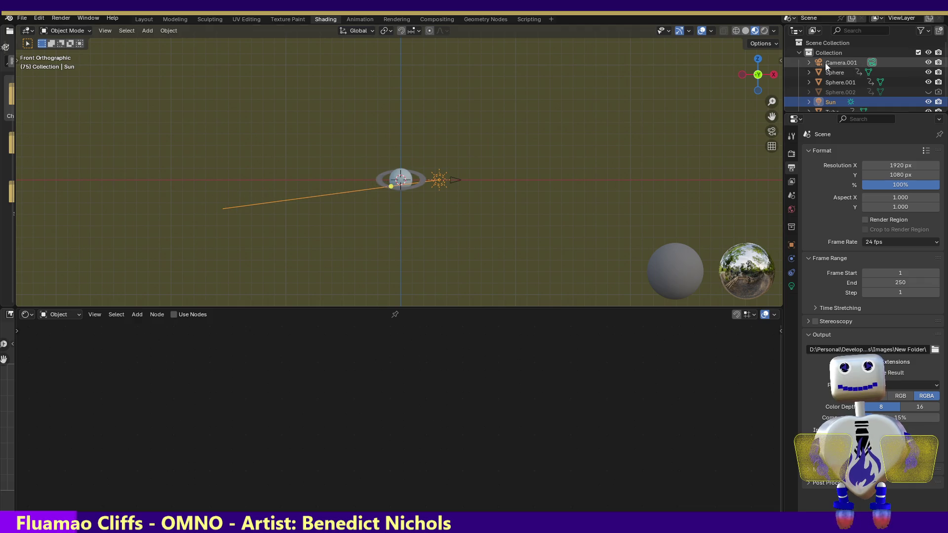
left_click(758, 59)
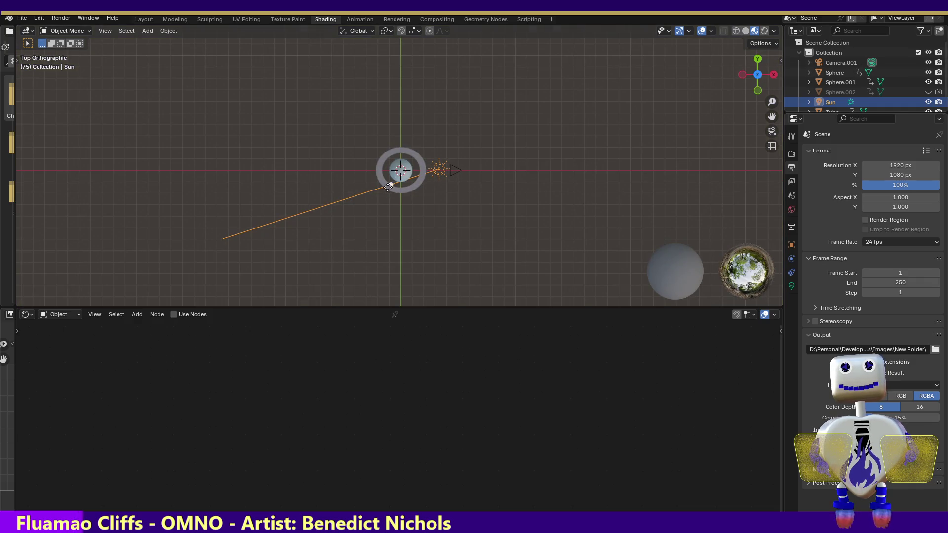
left_click_drag(388, 187, 388, 169)
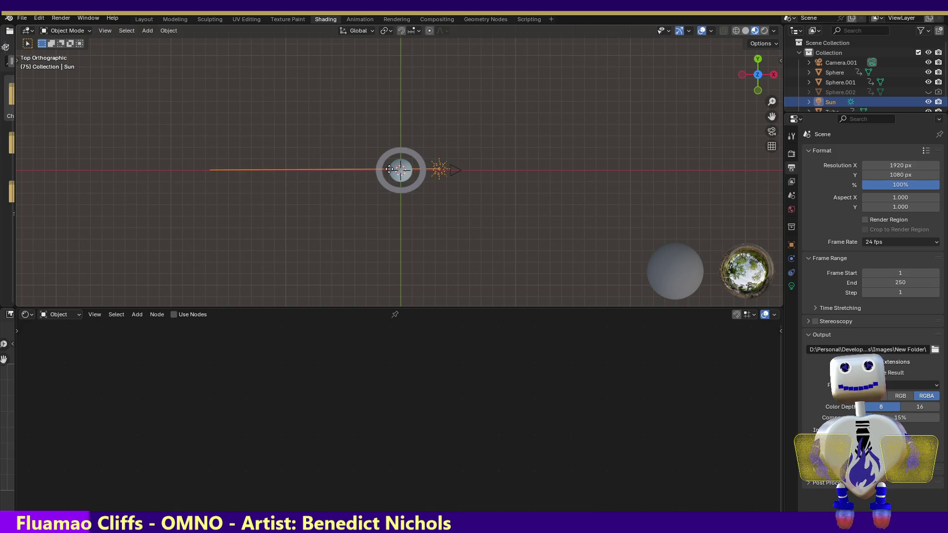
left_click(757, 90)
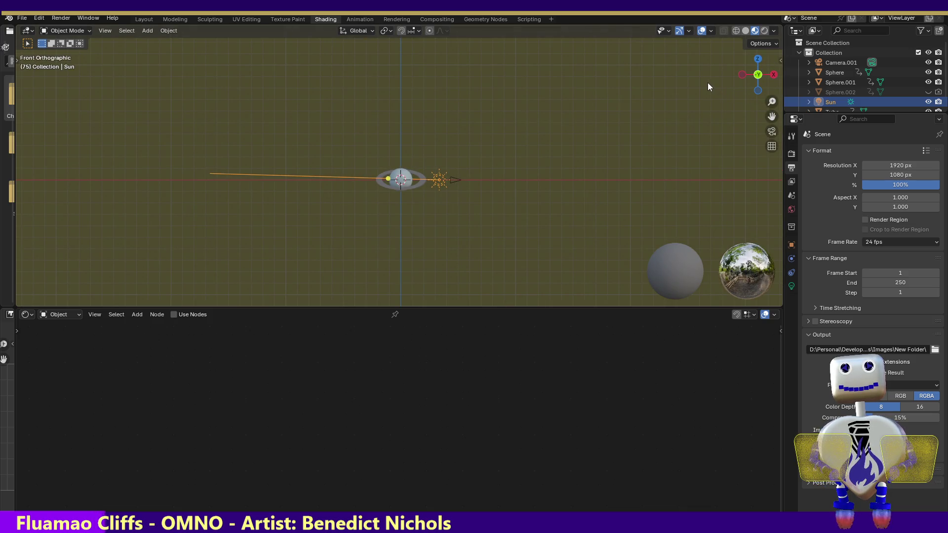
left_click(397, 179)
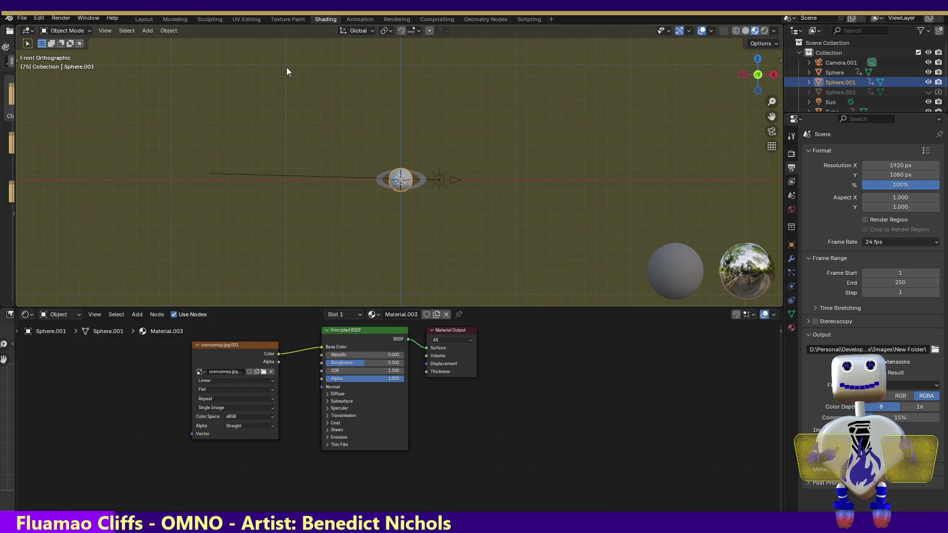
Render a still image of the planet to check the new sun lighting.
left_click(61, 18)
left_click(66, 29)
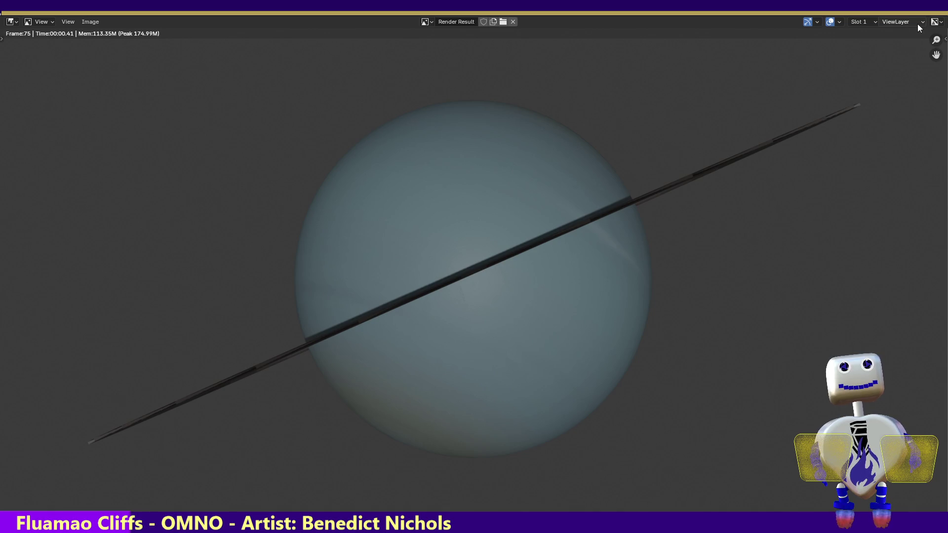
key("Escape")
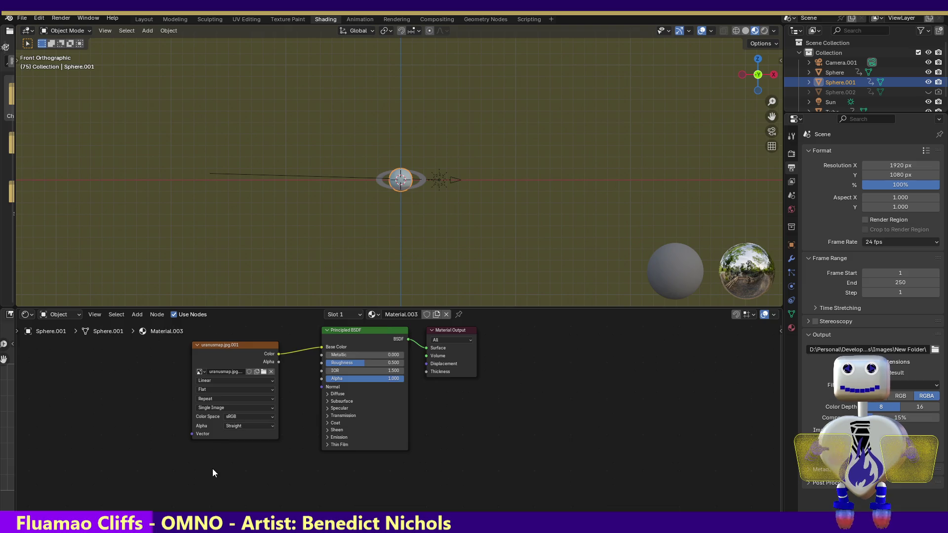
key("shift+a")
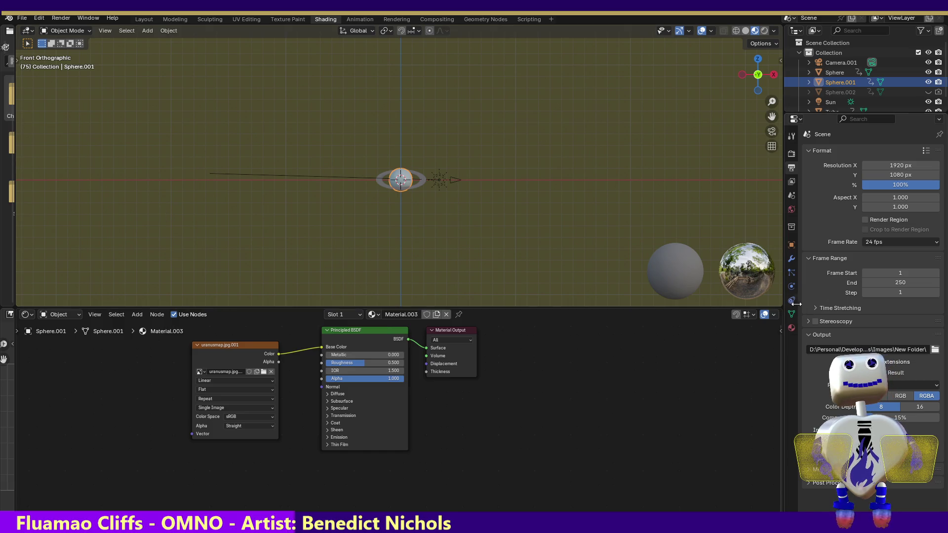
Inspect the planet's modifier, particle and object properties.
left_click(791, 260)
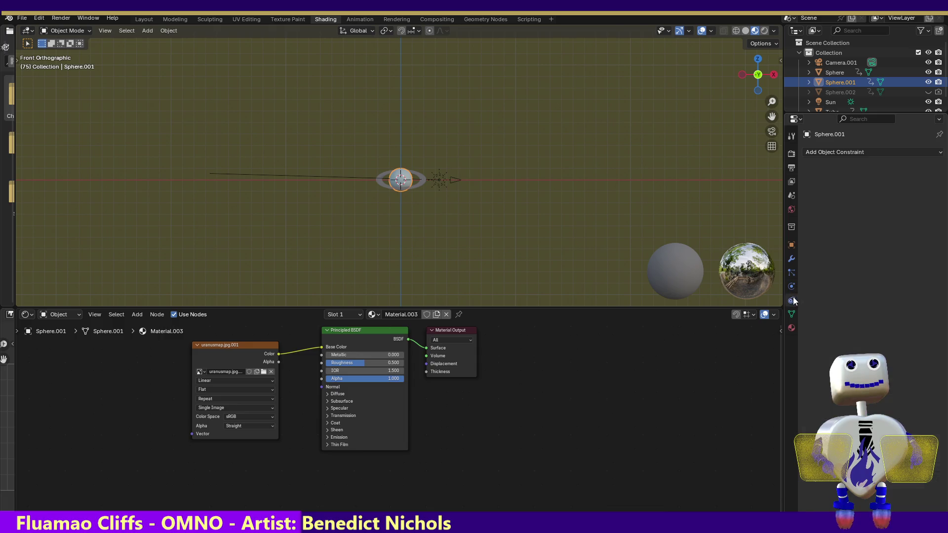
left_click(790, 273)
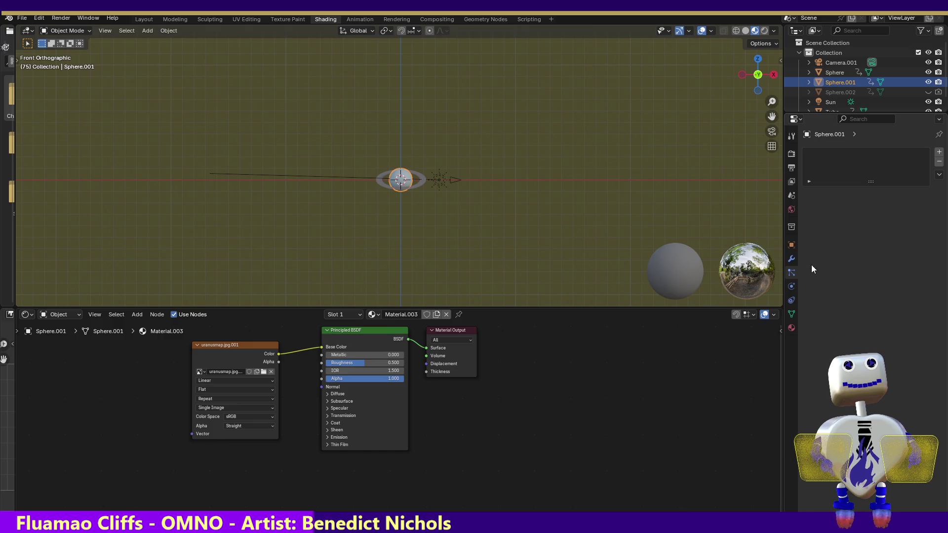
left_click(792, 246)
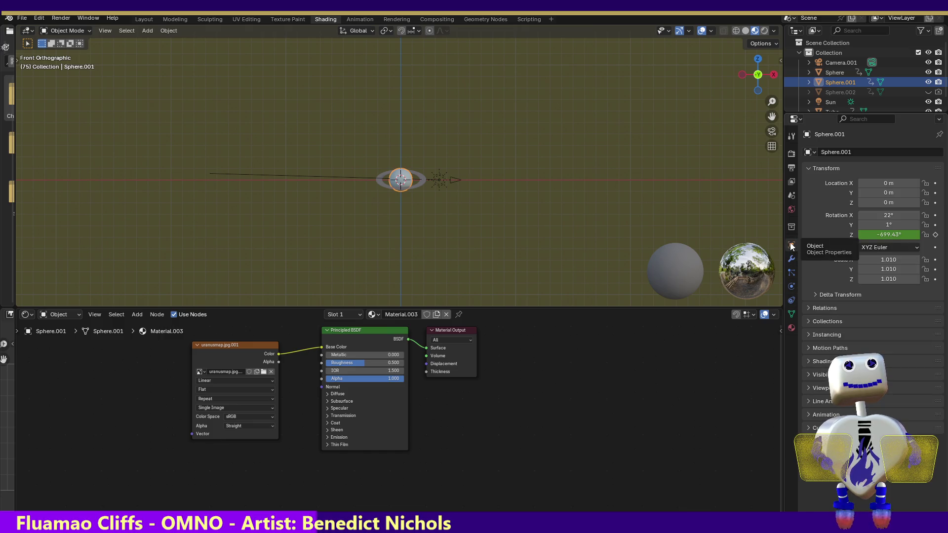
Select the Tube ring, confirm Film Transparent is on, and show the ring's object transform.
left_click(417, 178)
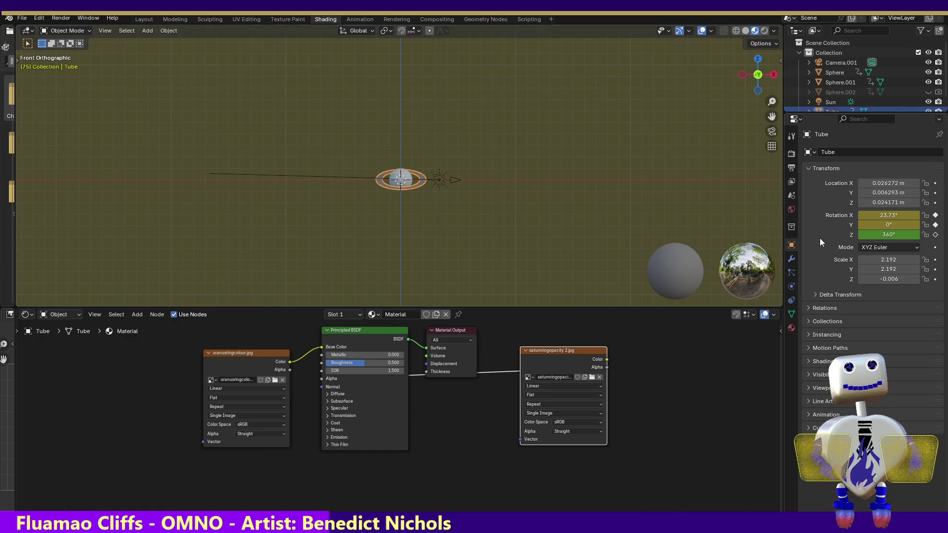
left_click(792, 170)
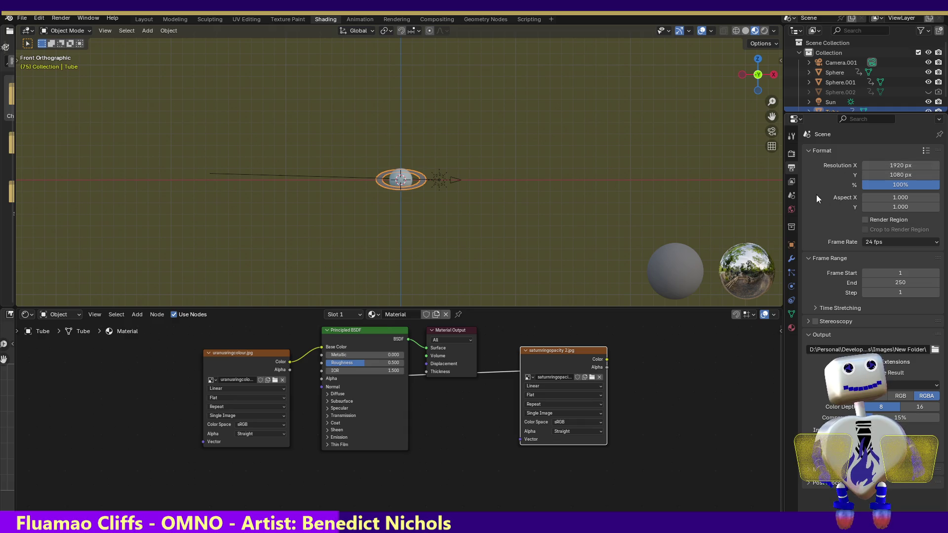
left_click(795, 157)
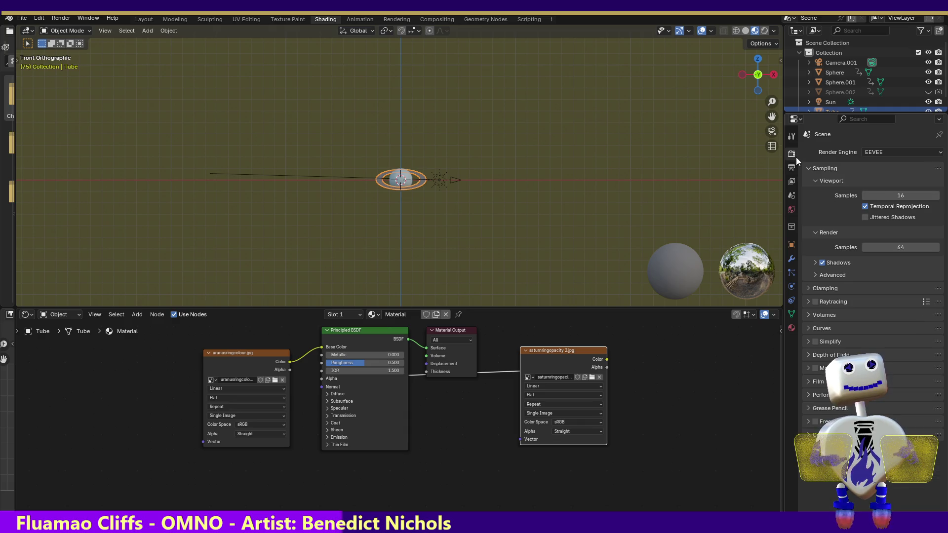
left_click(807, 381)
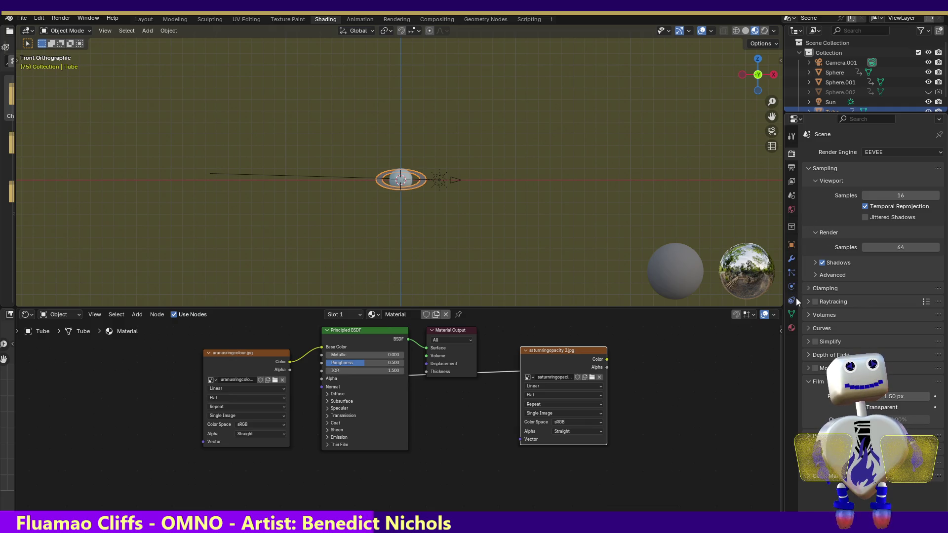
left_click(790, 312)
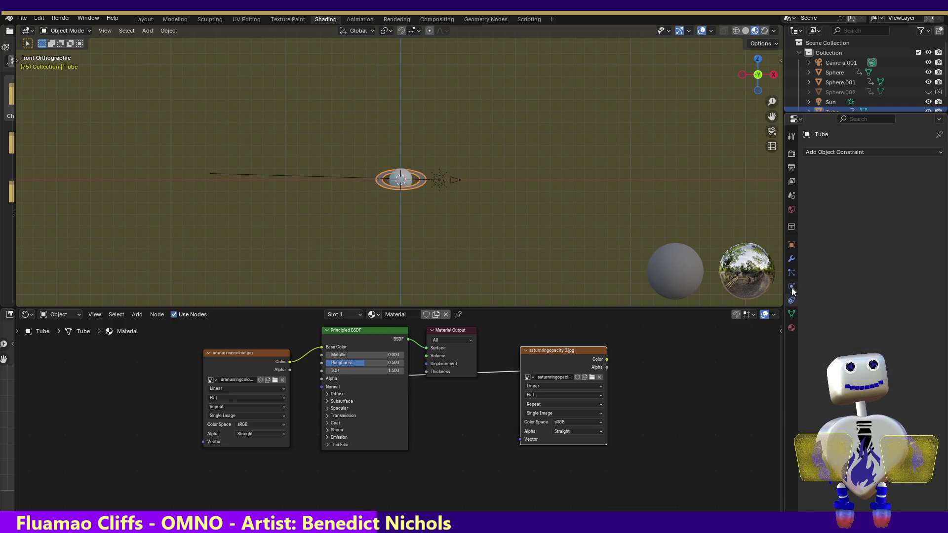
left_click(792, 245)
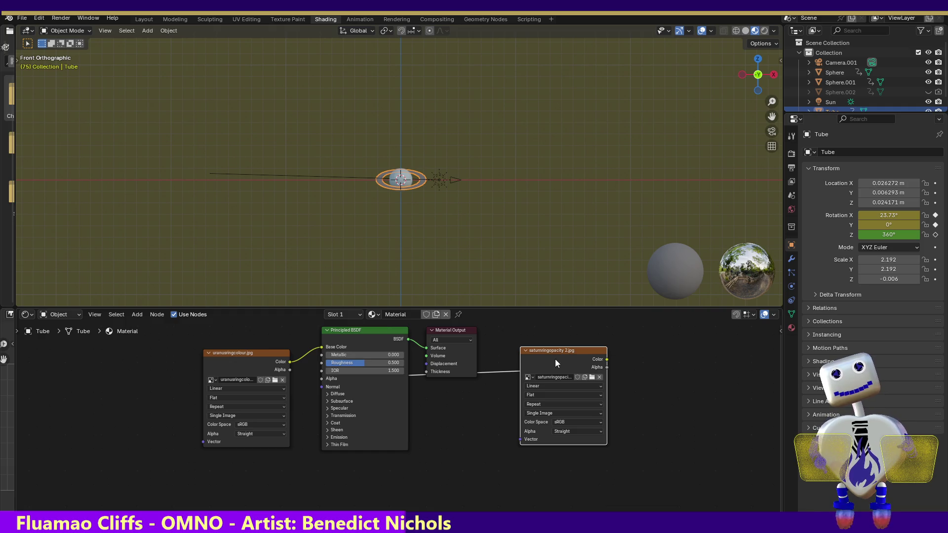
Place the saturnringopacity image node below the uranusringcolour node, left of the shader.
mouse_move(556, 348)
left_mouse_down()
mouse_move(473, 438)
mouse_move(237, 423)
mouse_move(138, 380)
mouse_move(142, 357)
left_mouse_up()
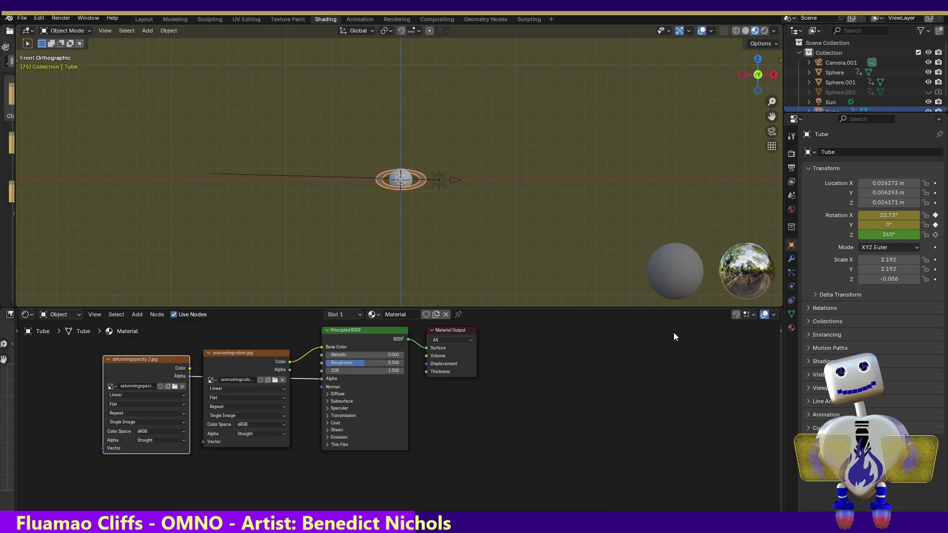
mouse_move(221, 354)
left_mouse_down()
mouse_move(230, 362)
mouse_move(234, 333)
left_mouse_up()
mouse_move(165, 360)
left_mouse_down()
mouse_move(178, 432)
mouse_move(272, 447)
left_mouse_up()
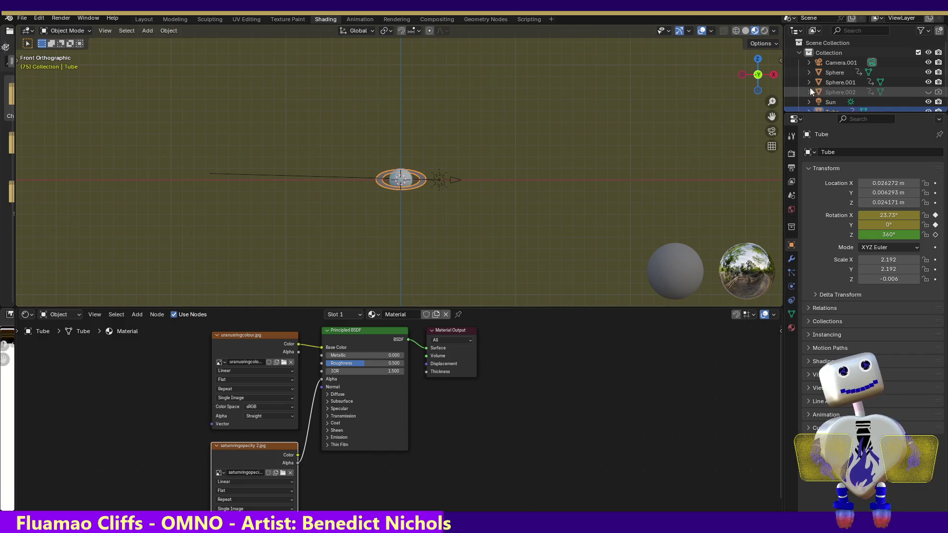
left_click(830, 102)
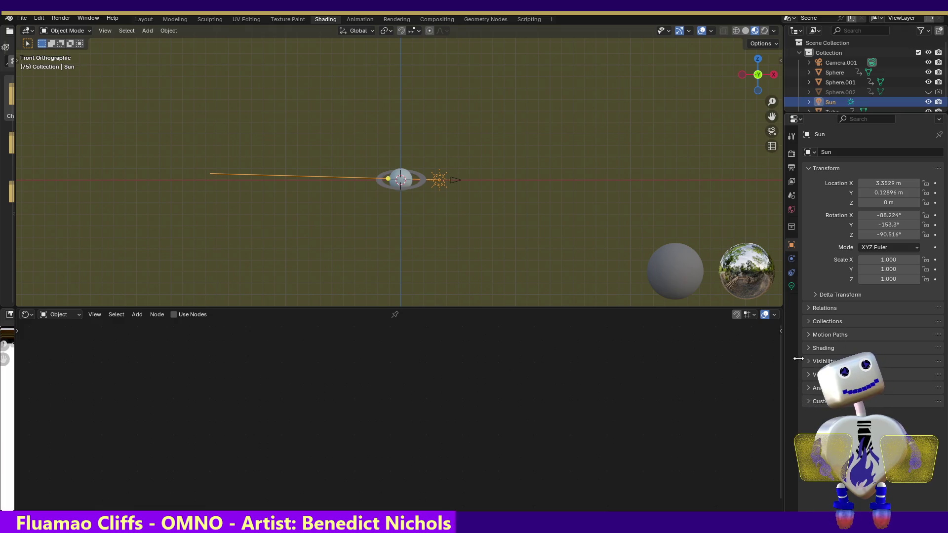
Set the sun lamp's strength to 1.5.
left_click(792, 286)
left_click(898, 220)
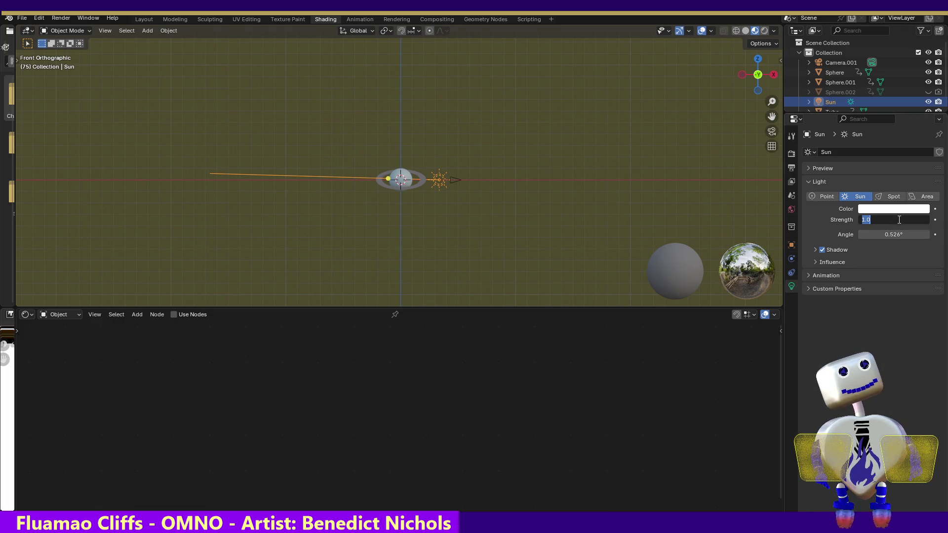
type("1.5")
key("Return")
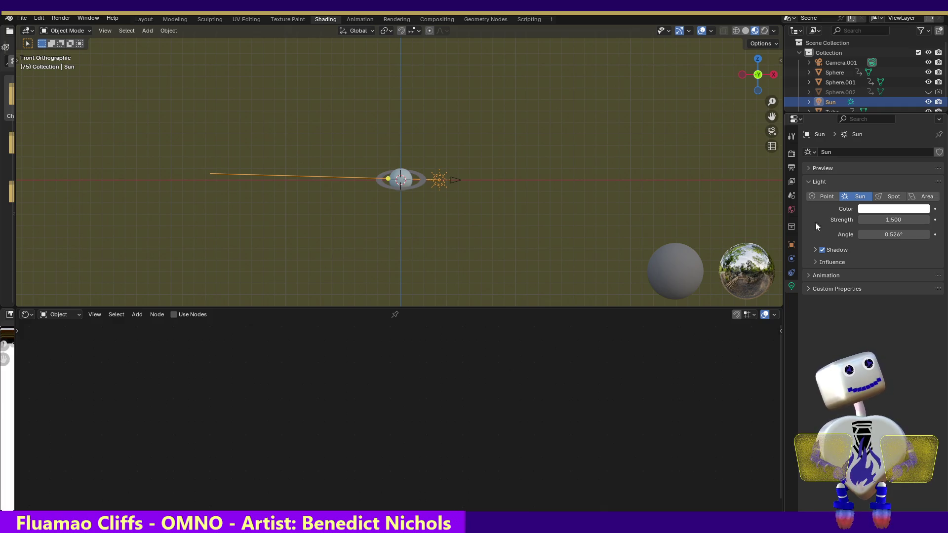
Set the world background colour's Value to 1 and render a still image.
left_click(793, 153)
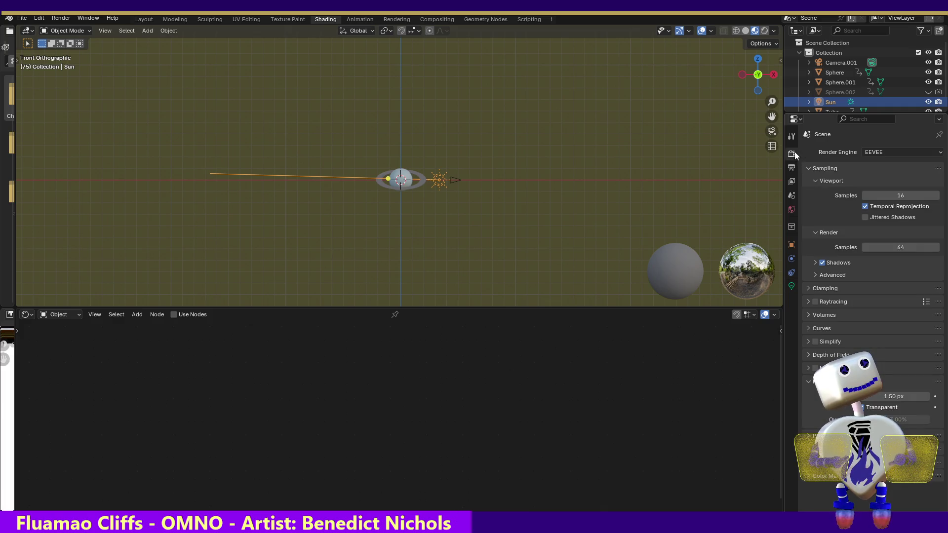
left_click(790, 167)
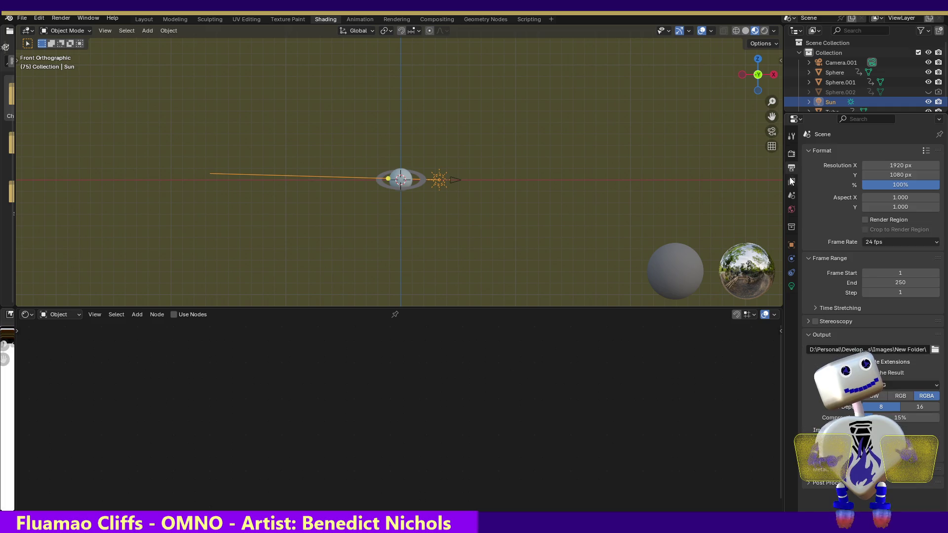
left_click(791, 184)
left_click(790, 197)
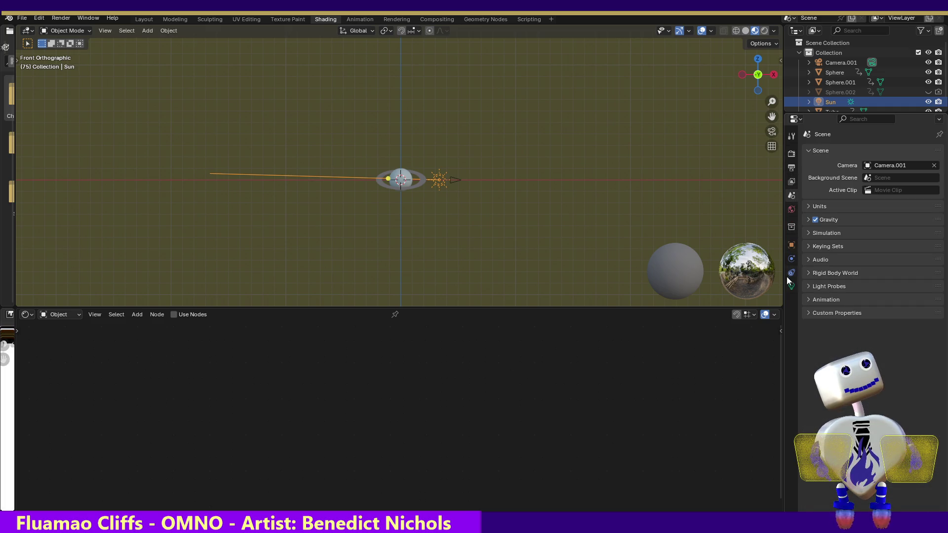
left_click(790, 210)
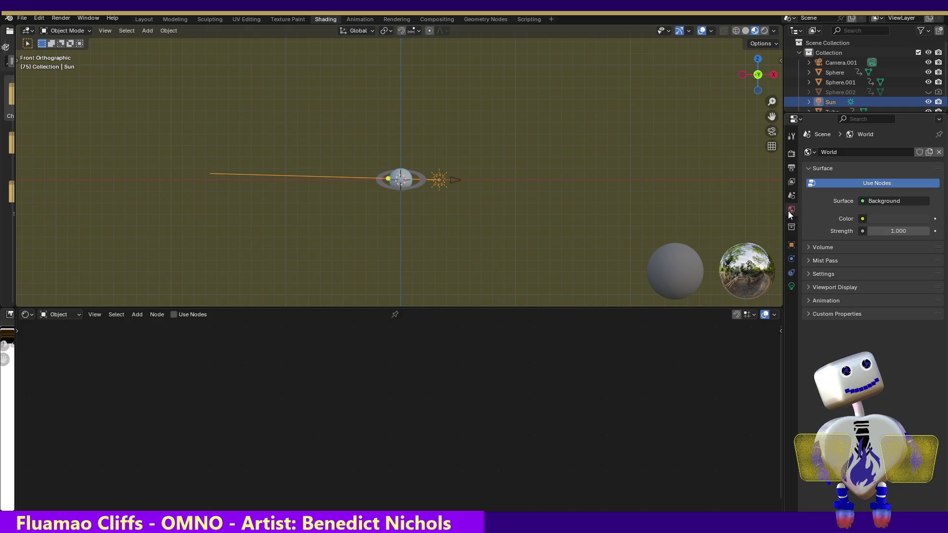
left_click(884, 217)
left_click(874, 179)
type("1")
key("Return")
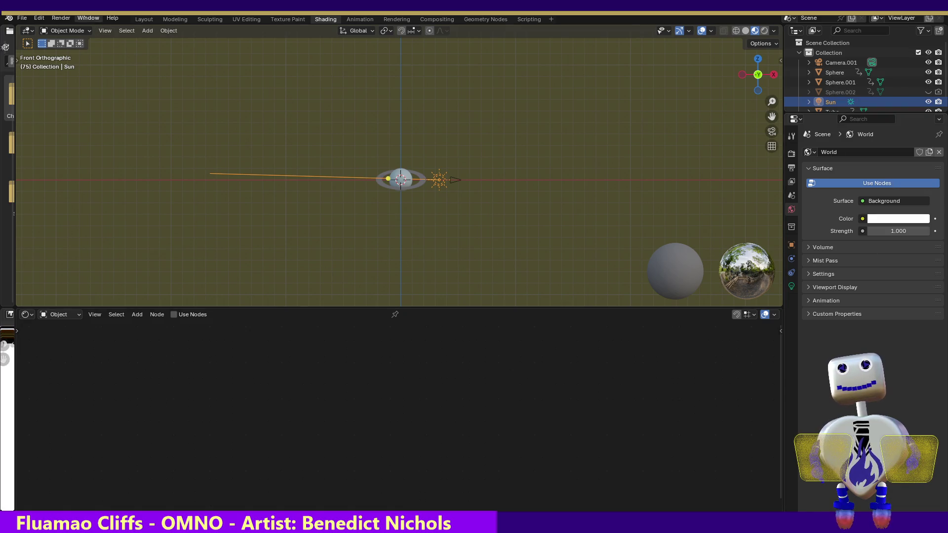
left_click(61, 18)
left_click(64, 28)
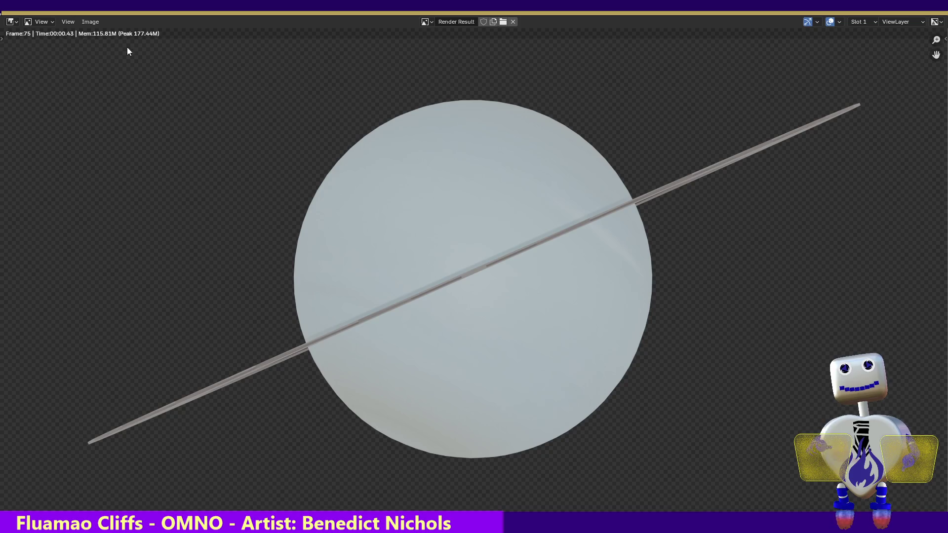
Close the render, review the Render and Output tabs, and switch to the Animation workspace.
left_click(937, 5)
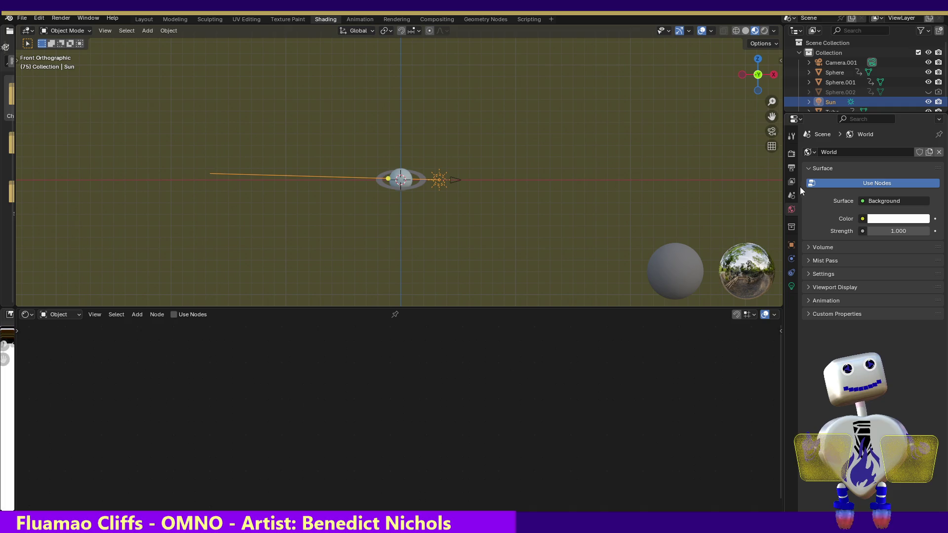
left_click(791, 168)
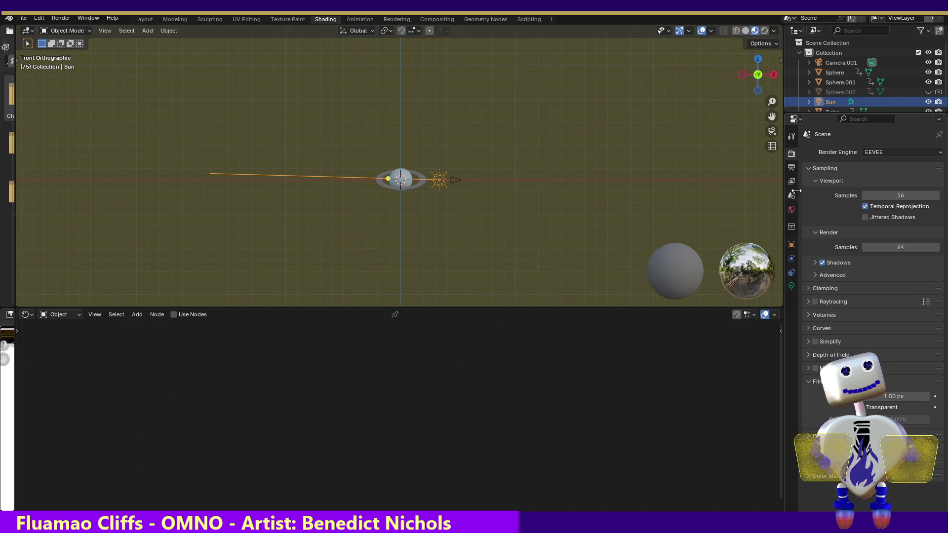
left_click(791, 169)
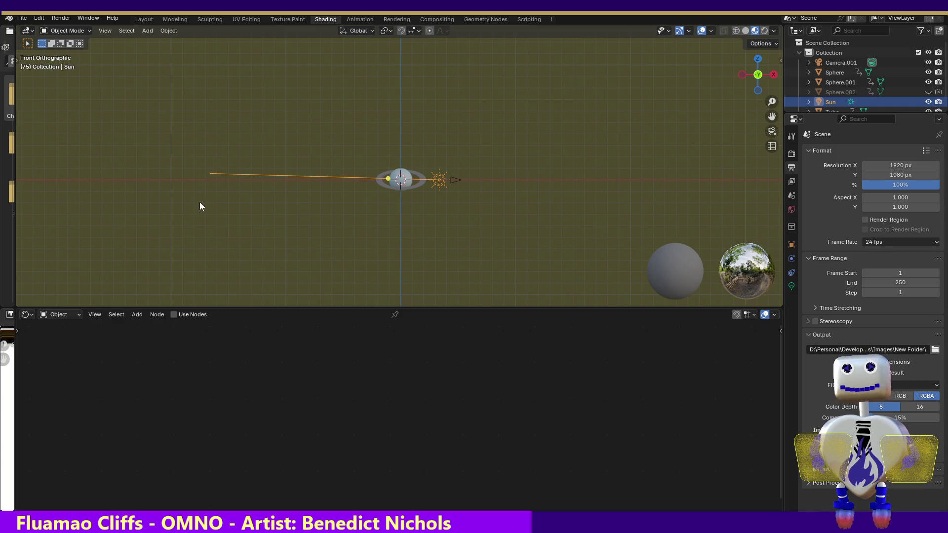
left_click(353, 21)
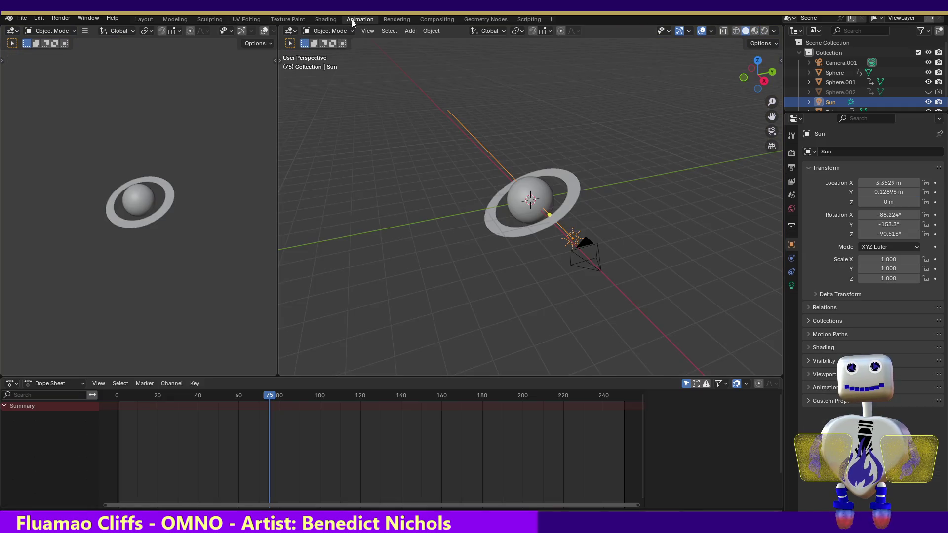
Select Sphere.001, then Tube, and scrub the Dope Sheet to review Tube's X, Y, Z rotation keys.
left_click(510, 207)
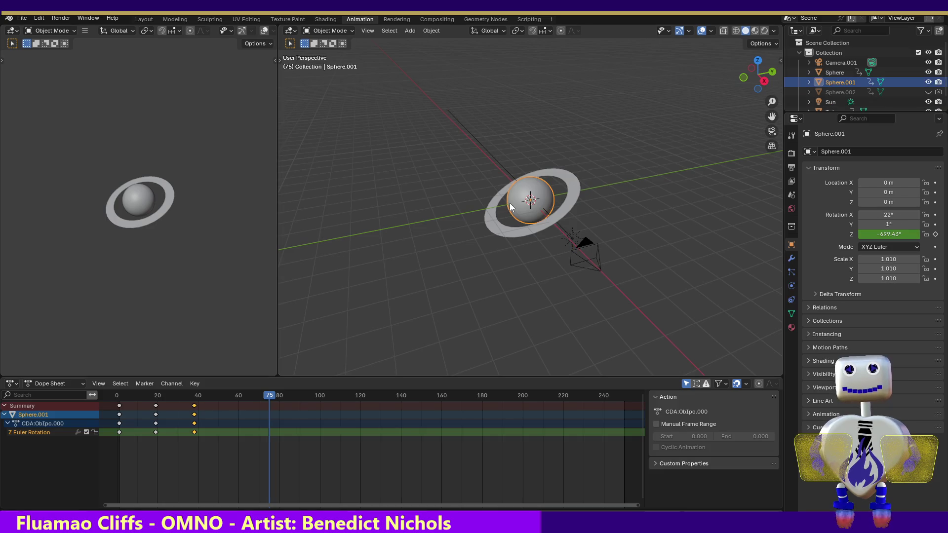
left_click(501, 227)
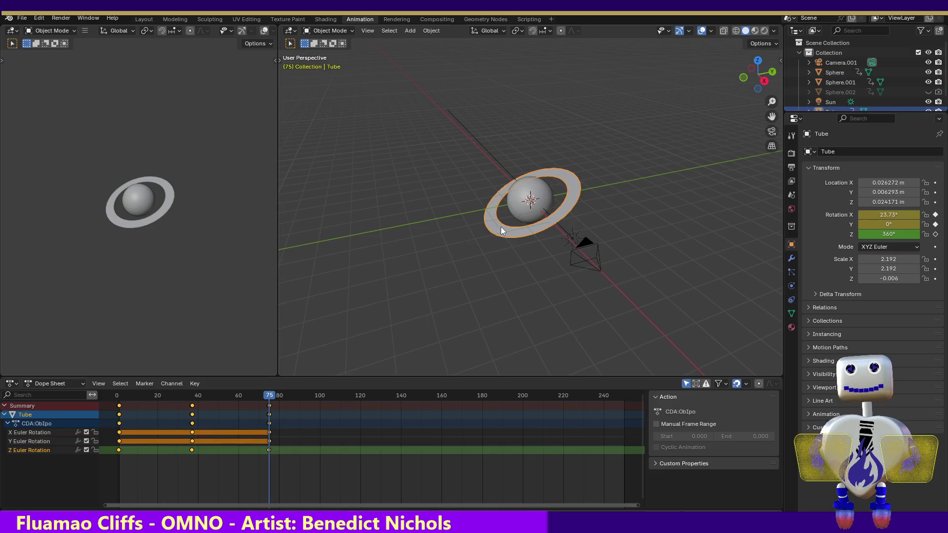
mouse_move(270, 395)
left_mouse_down()
mouse_move(126, 375)
mouse_move(261, 382)
mouse_move(270, 383)
mouse_move(120, 387)
left_mouse_up()
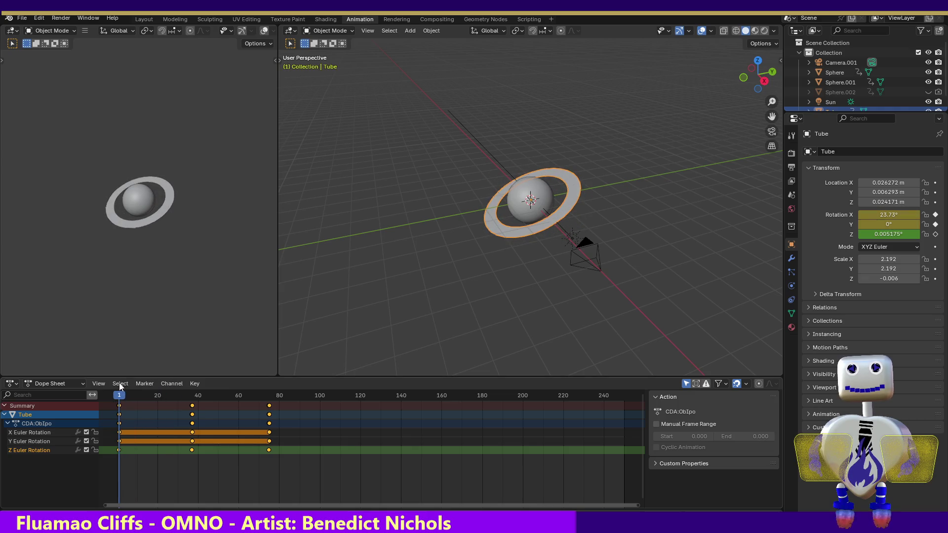
Alternate between Sphere.001 and Tube while scrubbing frames 0–49 to compare their spins.
left_click(513, 198)
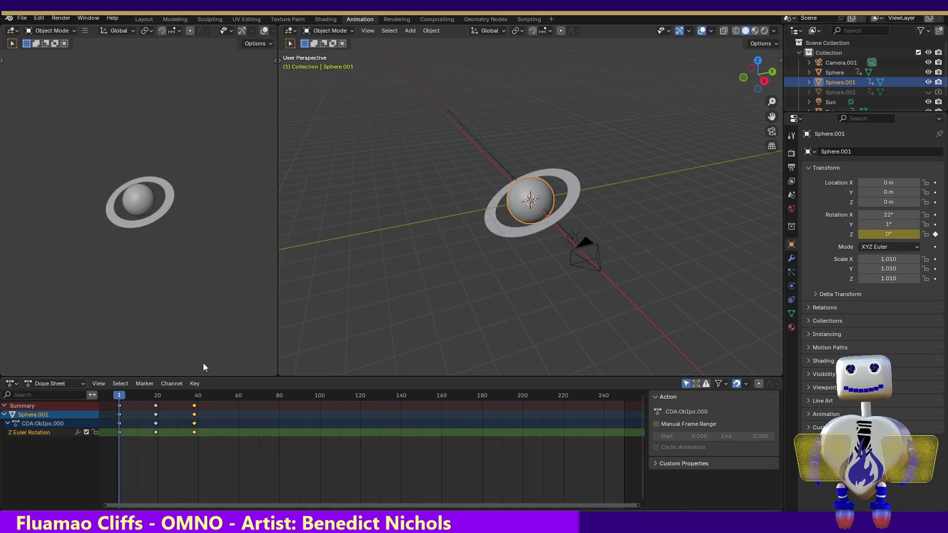
left_click_drag(120, 395, 196, 399)
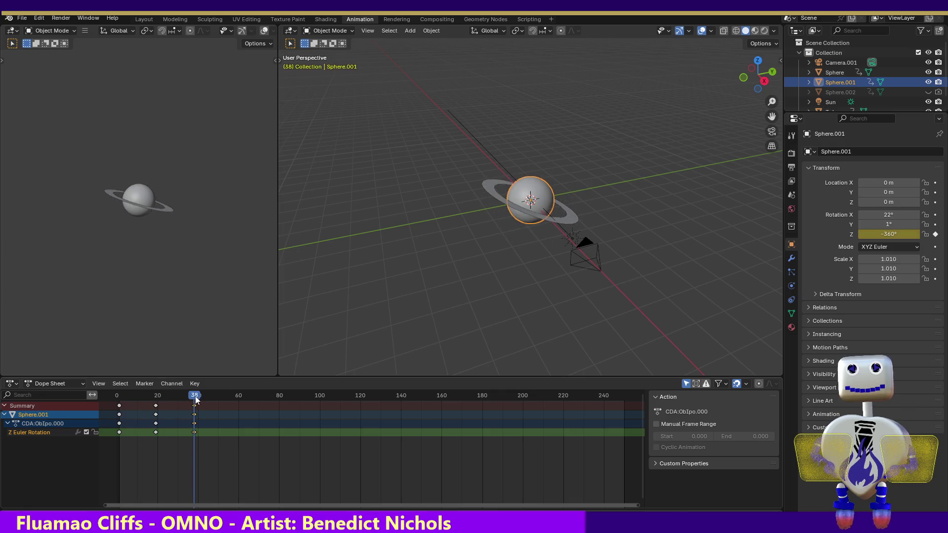
left_click(495, 187)
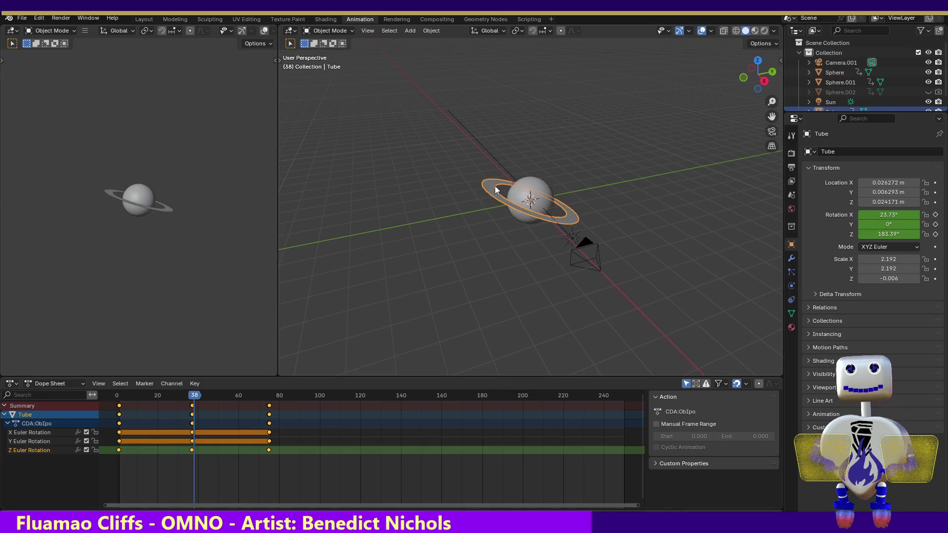
mouse_move(197, 397)
left_mouse_down()
mouse_move(119, 394)
mouse_move(216, 396)
left_mouse_up()
left_click(528, 181)
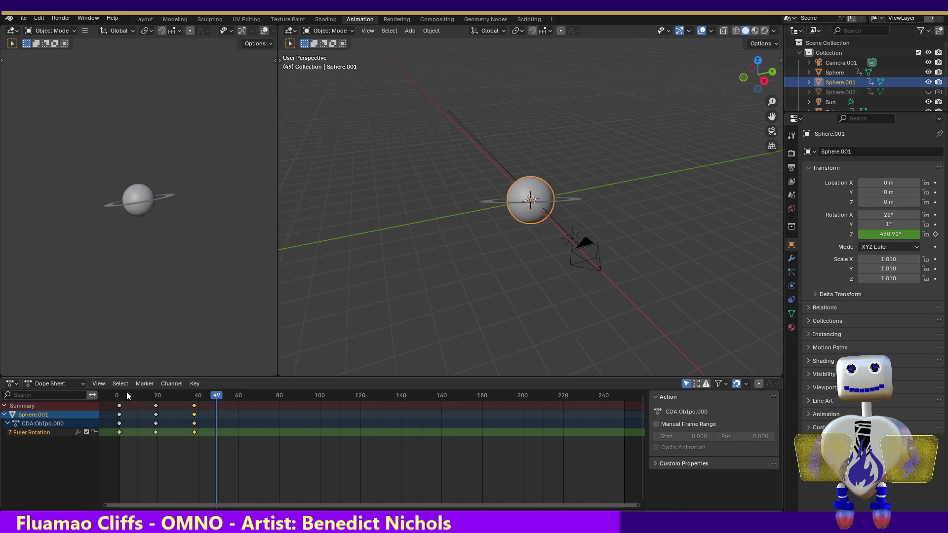
mouse_move(221, 396)
left_mouse_down()
mouse_move(106, 394)
mouse_move(220, 397)
left_mouse_up()
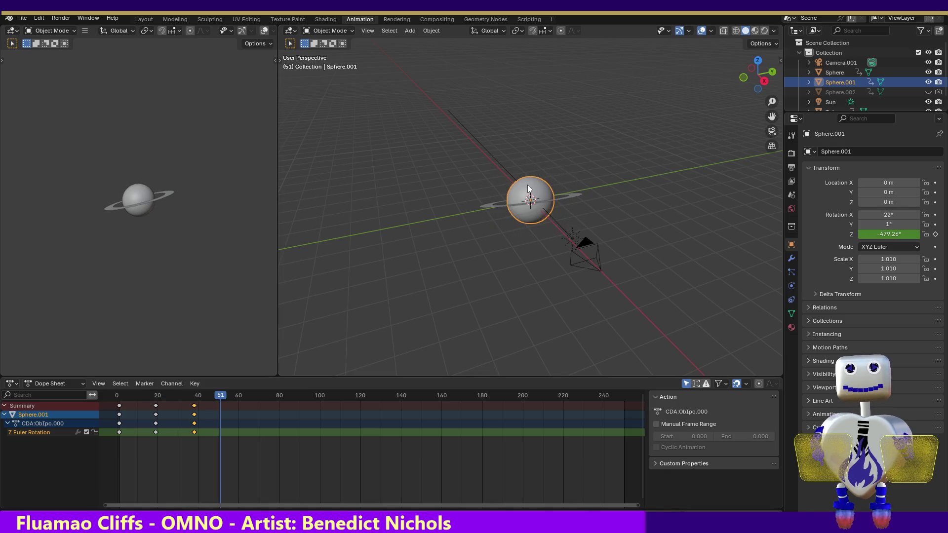
Scrub Tube's spin to frame 75, rewind to frame 0, return to frame 75, and reselect Sphere.001.
left_click(498, 205)
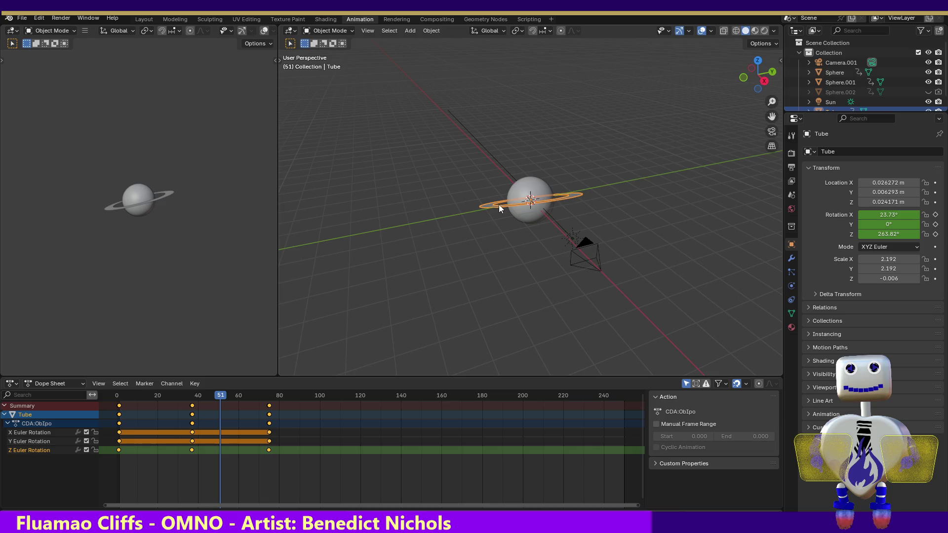
left_click_drag(221, 398, 271, 396)
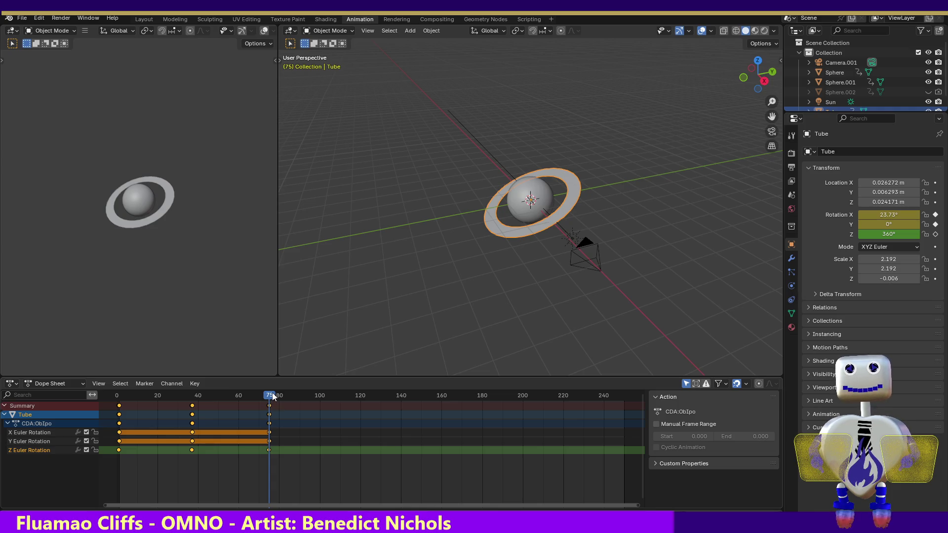
mouse_move(272, 396)
left_mouse_down()
mouse_move(110, 386)
mouse_move(257, 414)
left_mouse_up()
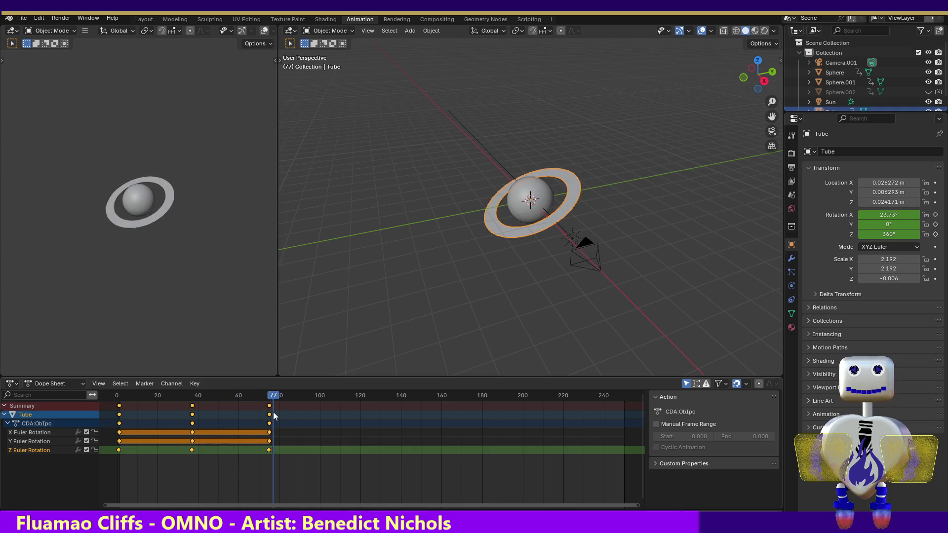
left_click_drag(273, 415, 270, 416)
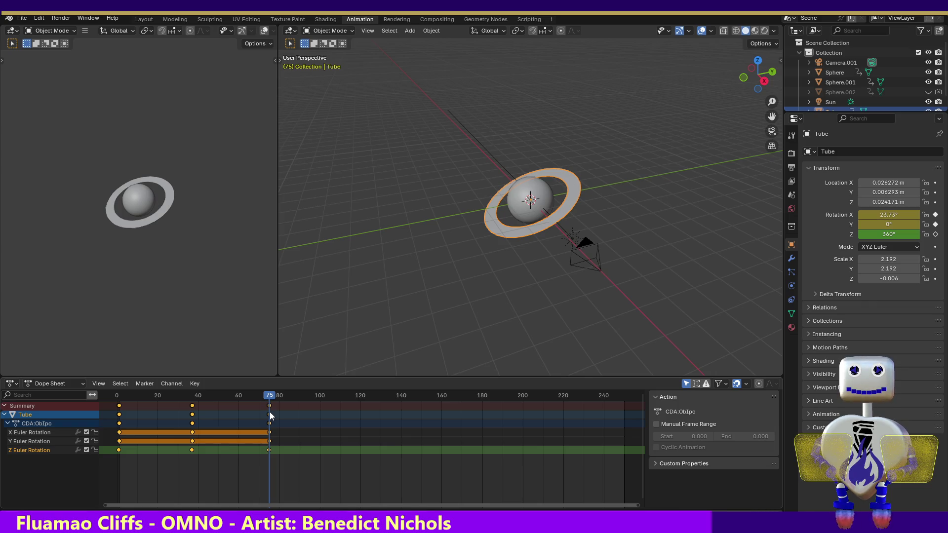
left_click(514, 194)
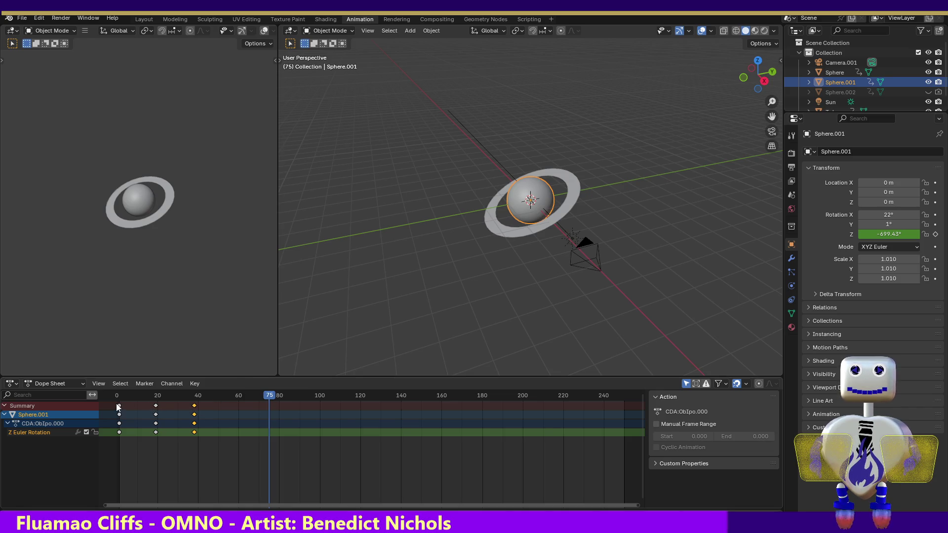
Box-select the planet's Z rotation keys and scale and grab them out toward frame 75.
mouse_move(117, 404)
left_mouse_down()
mouse_move(207, 408)
mouse_move(203, 448)
left_mouse_up()
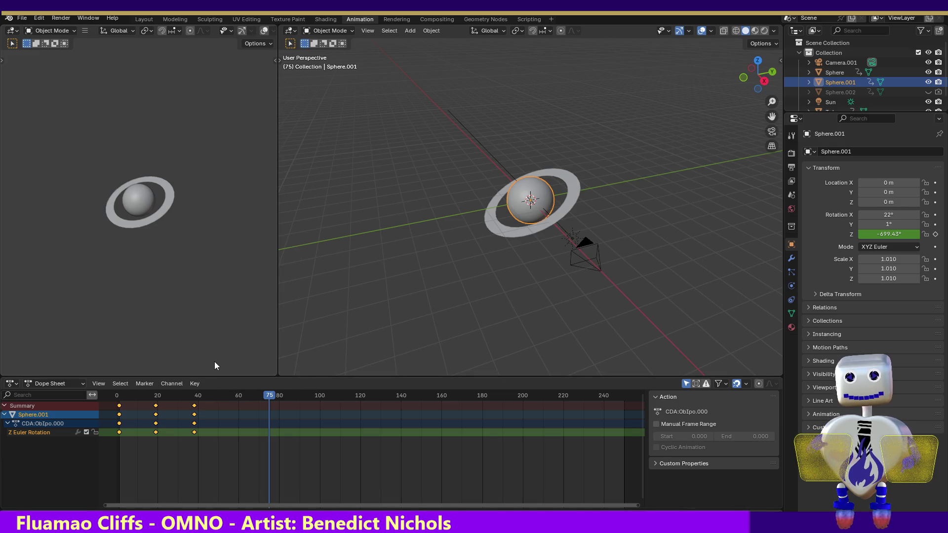
key("s")
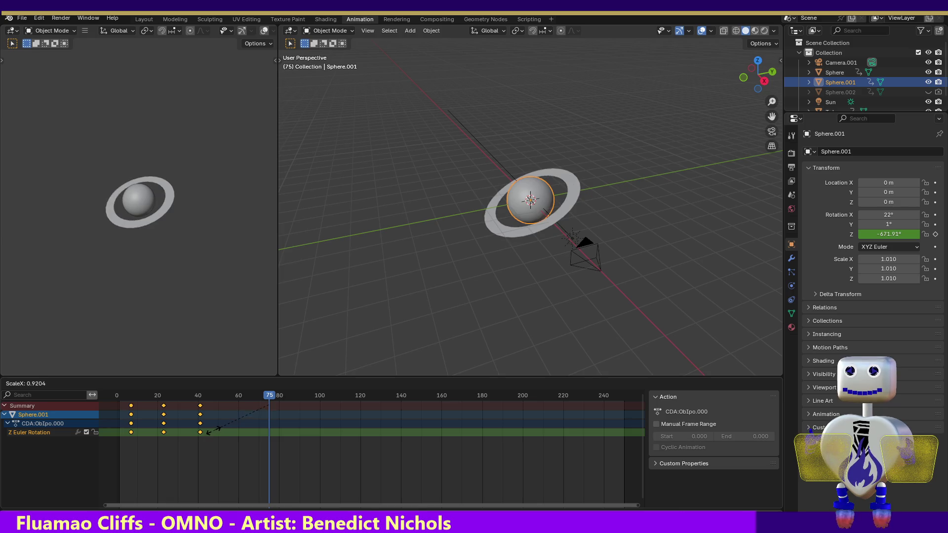
left_click(185, 417)
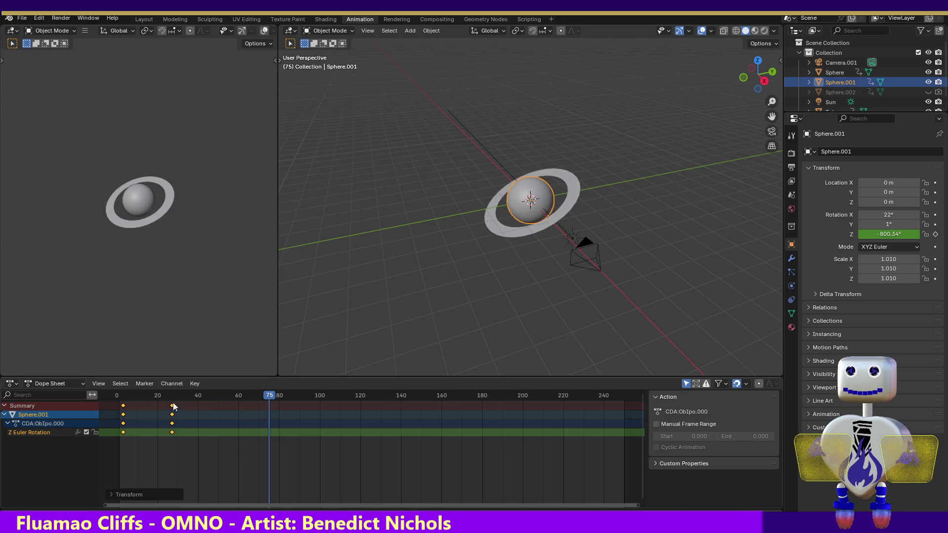
key("g")
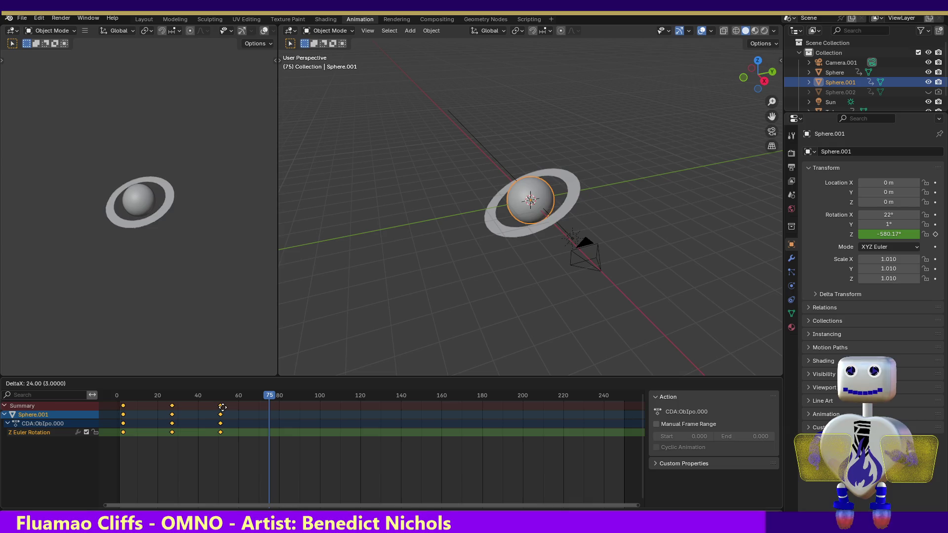
left_click(232, 407)
key("s")
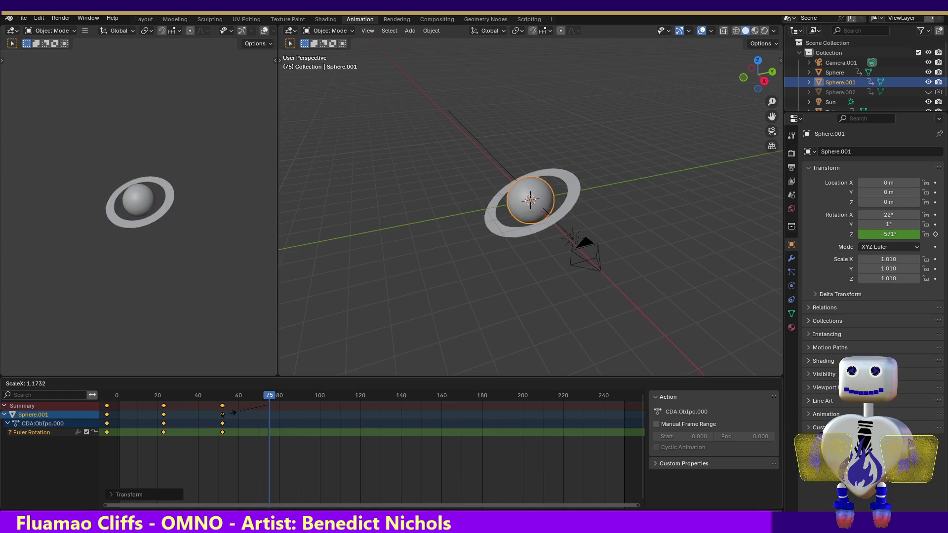
left_click(211, 414)
key("g")
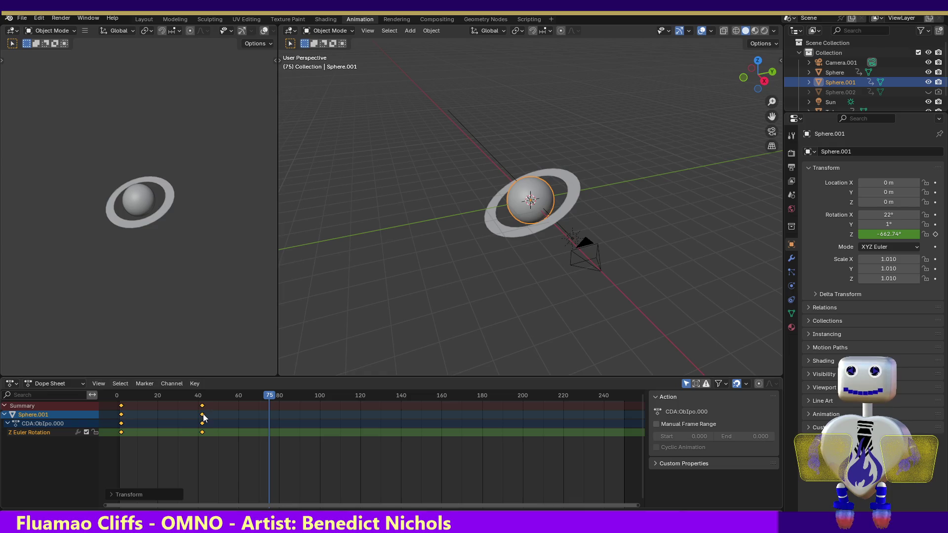
left_click_drag(250, 416, 271, 419)
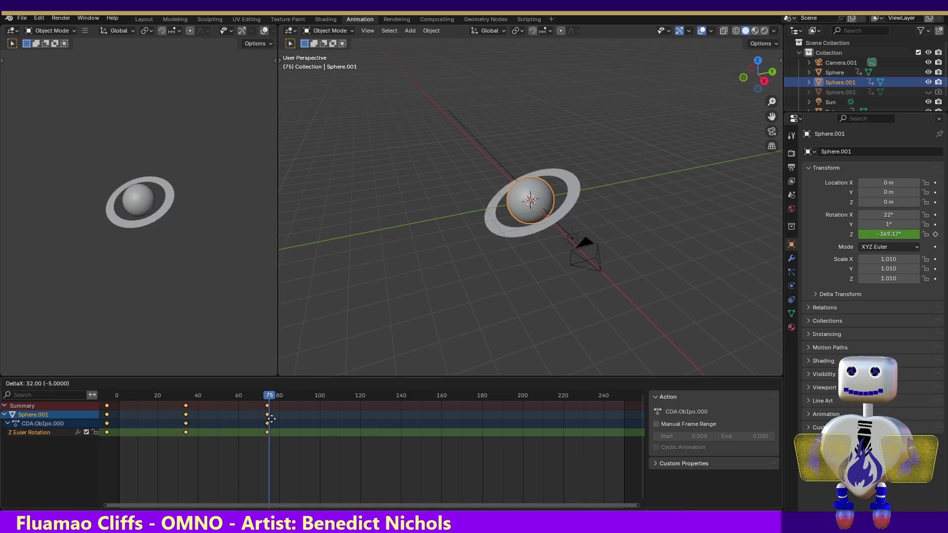
left_click(271, 419)
Fine-tune the key spacing so the last spin key sits at frame 75 at −360°.
key("s")
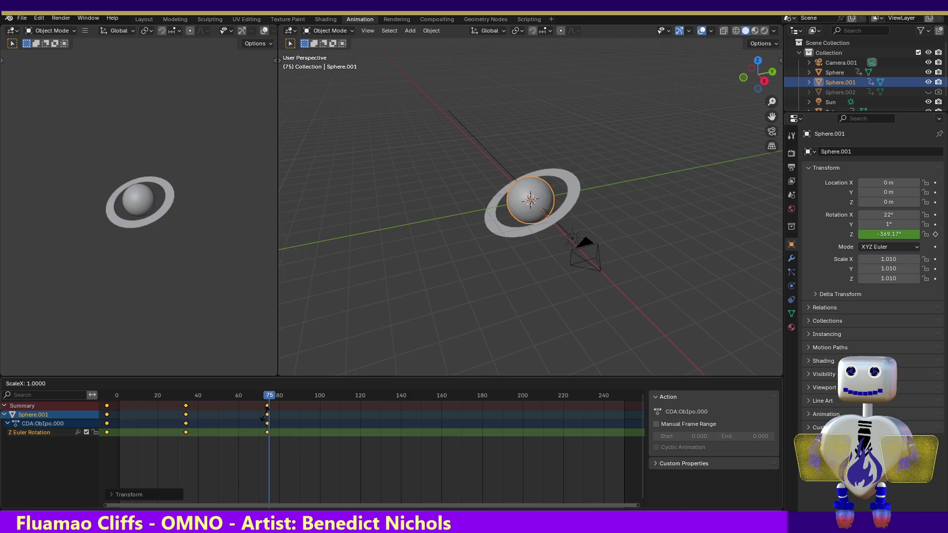
left_click_drag(265, 408, 266, 411)
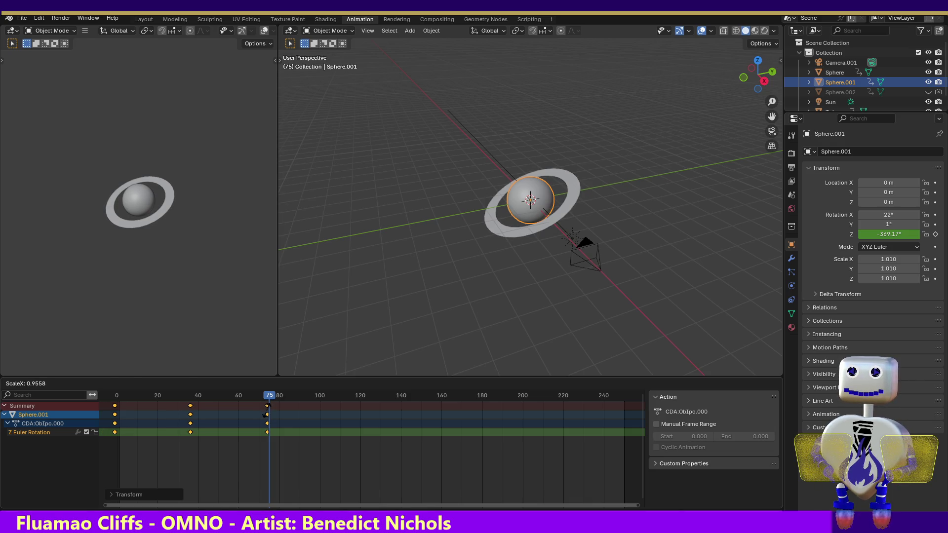
left_click(267, 405)
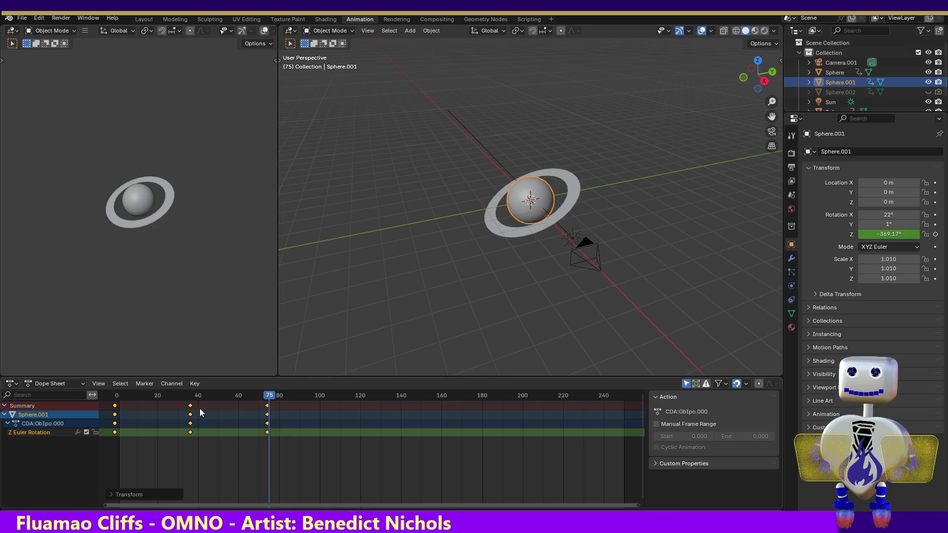
left_click_drag(190, 408, 196, 409)
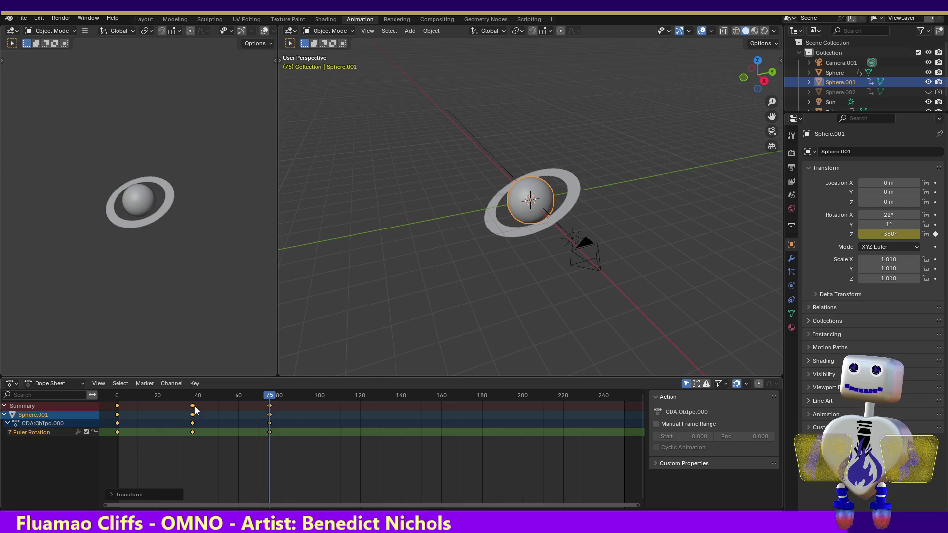
left_click_drag(194, 406, 201, 409)
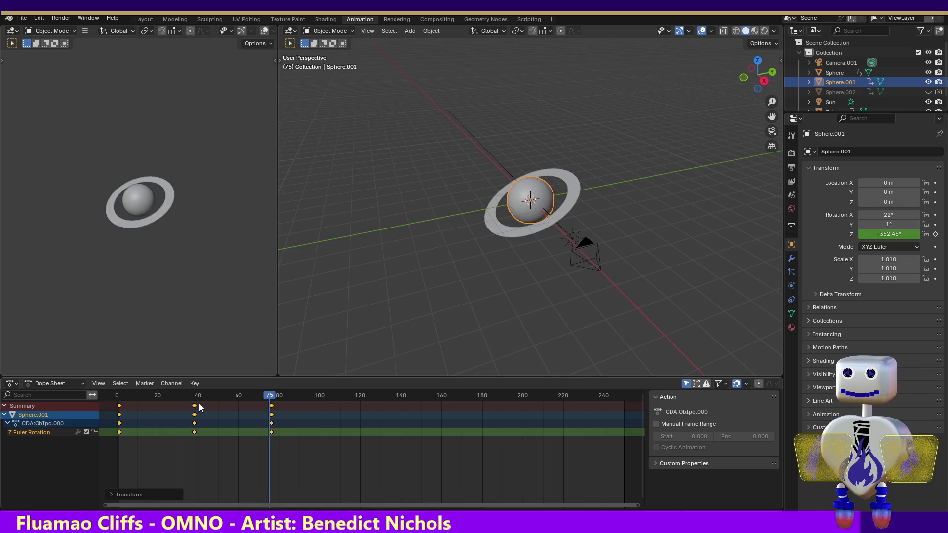
key("s")
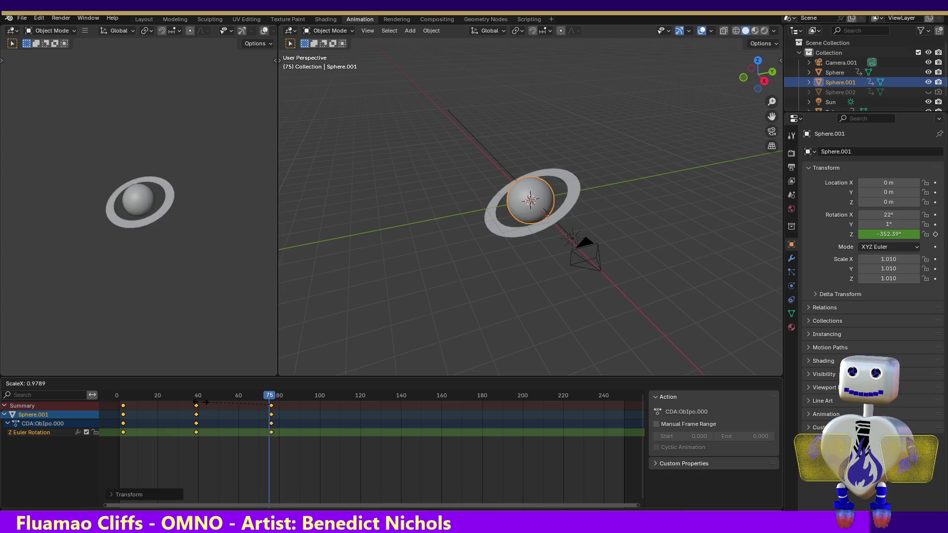
left_click(201, 405)
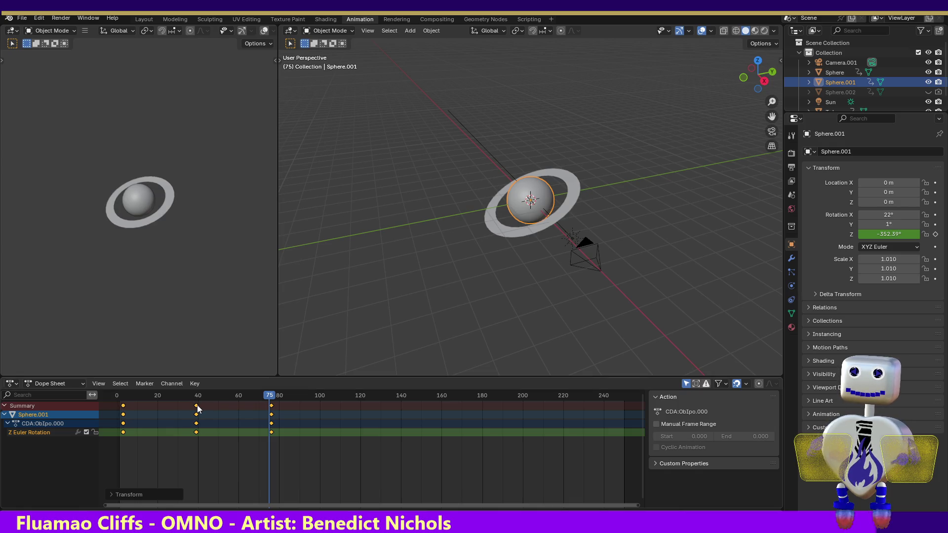
key("g")
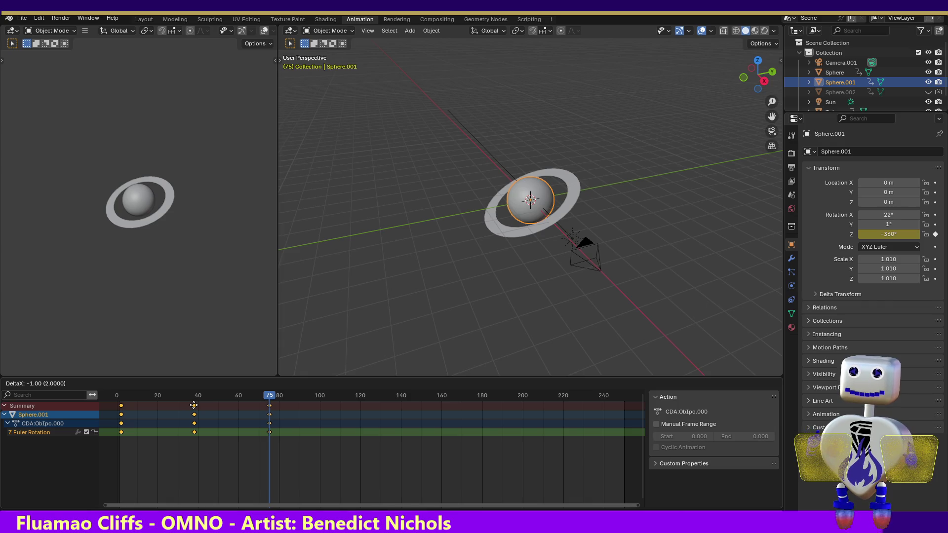
left_click(194, 404)
Scrub back to check the spin and render a test image of frame 75.
mouse_move(271, 400)
left_mouse_down()
mouse_move(120, 397)
mouse_move(268, 405)
left_mouse_up()
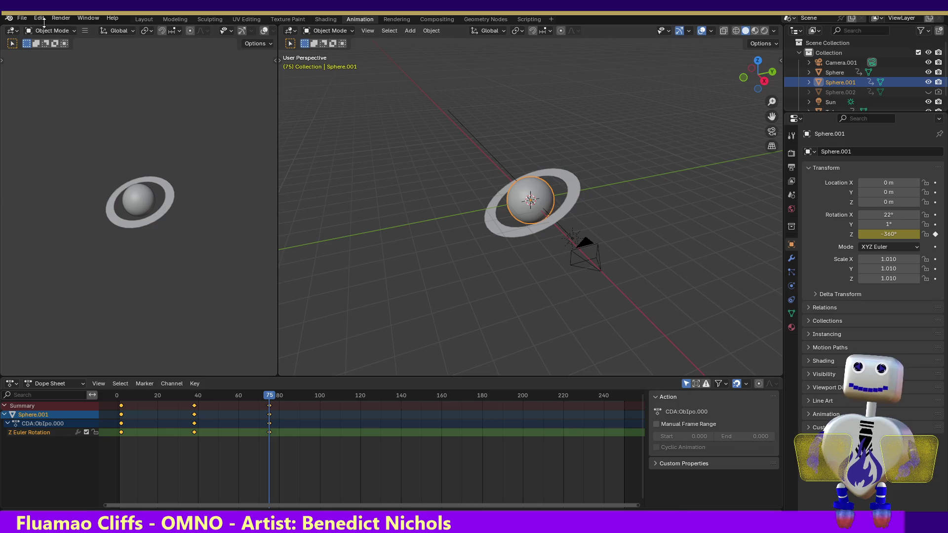
left_click(61, 20)
left_click(61, 28)
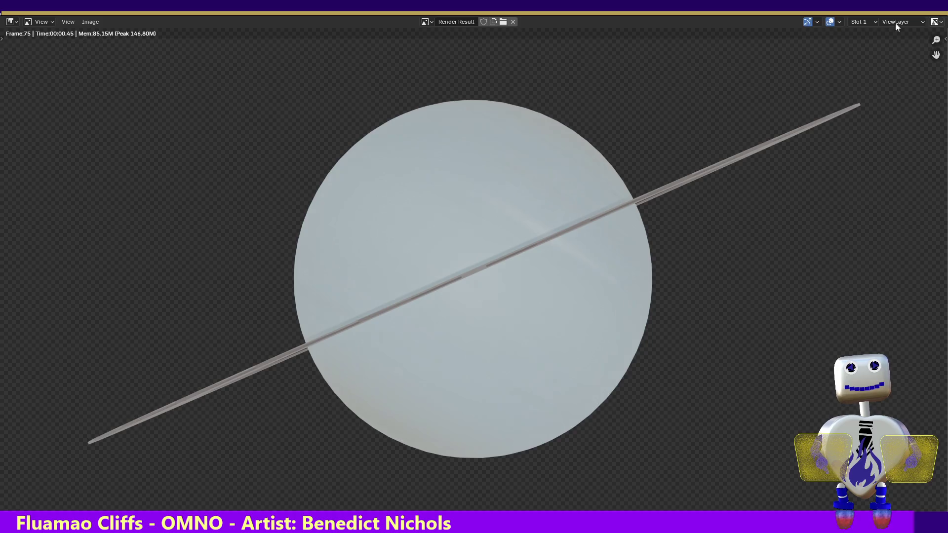
Close the frame-75 render and scrub the timeline to preview the planet's spin.
key("Escape")
mouse_move(144, 396)
left_mouse_down()
mouse_move(281, 407)
mouse_move(270, 407)
left_mouse_up()
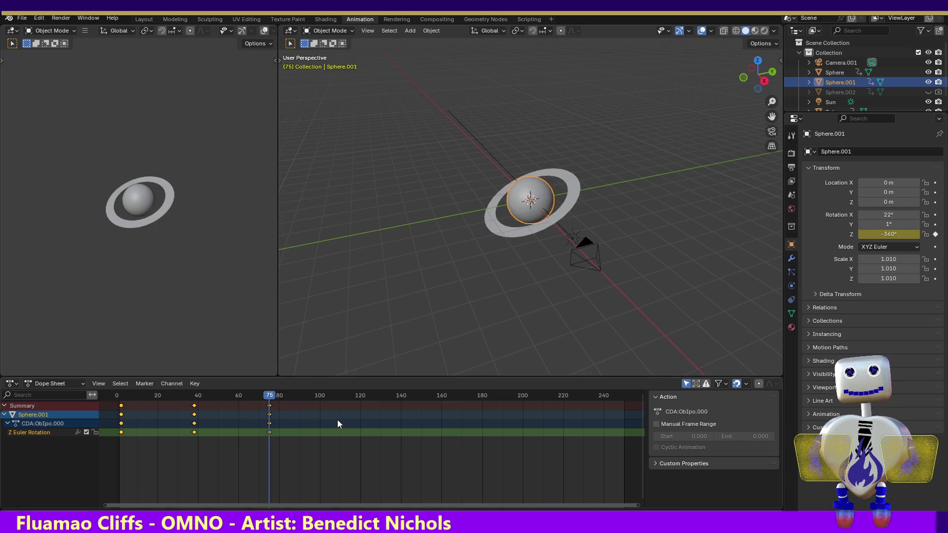
In Output Properties, lower Resolution Y from 1080 to 135 px for a 240×135 output.
left_click(60, 21)
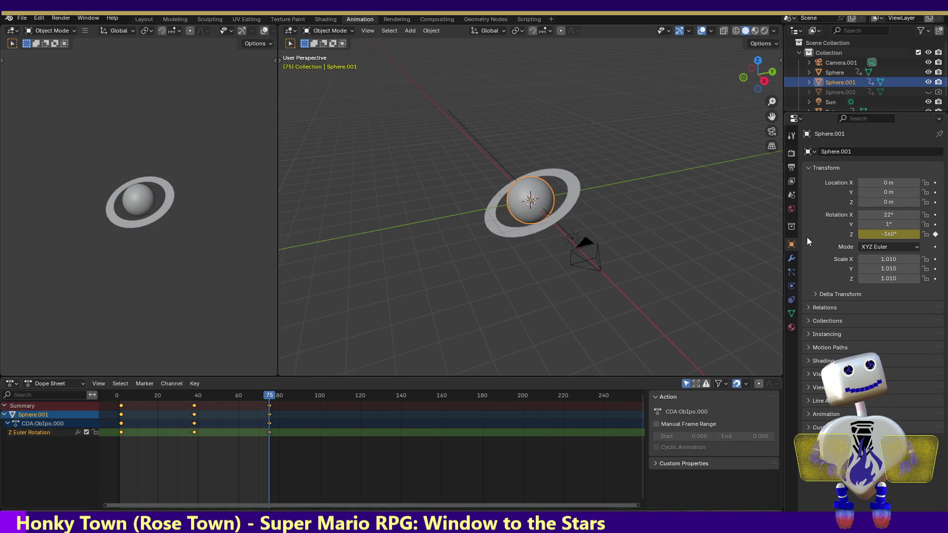
left_click(791, 167)
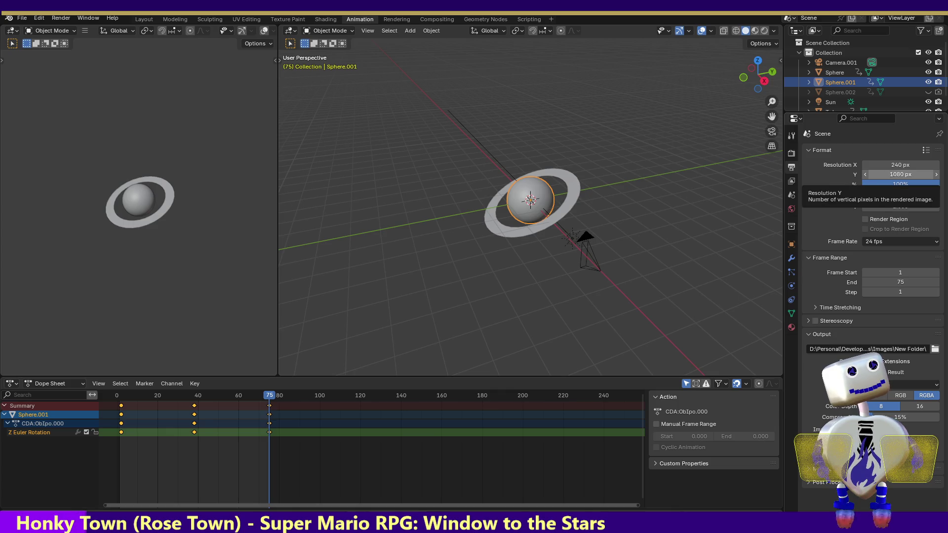
left_click_drag(894, 174, 893, 174)
type("135")
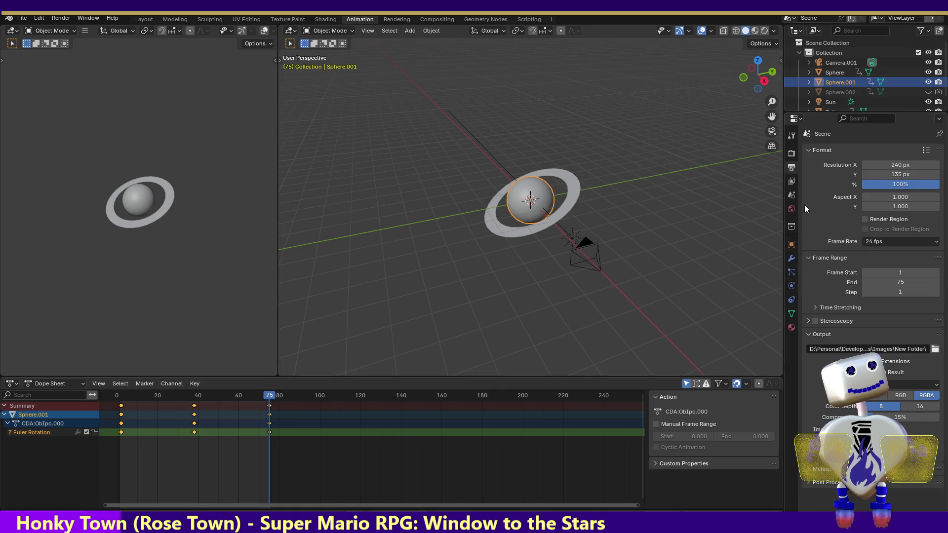
left_click(791, 153)
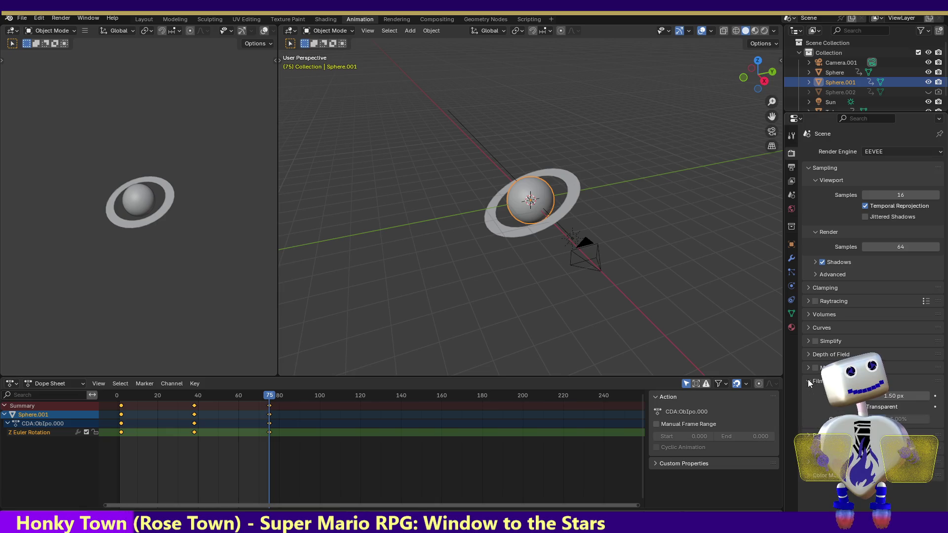
Render frames 1–75 of the planet spin to the output folder with Render Animation.
left_click(60, 19)
left_click(67, 45)
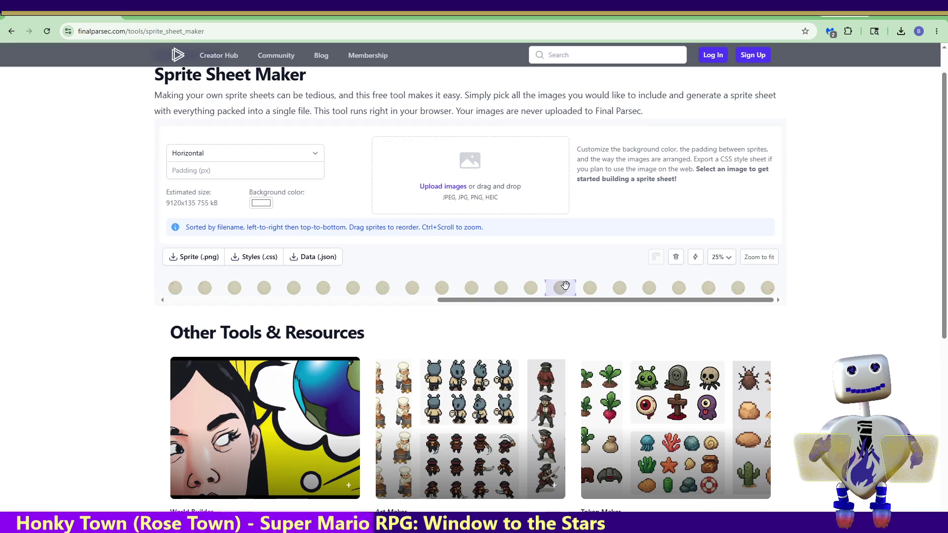
Reload Sprite Sheet Maker to clear old sprites and change the layout from Grid to Horizontal.
left_click(47, 32)
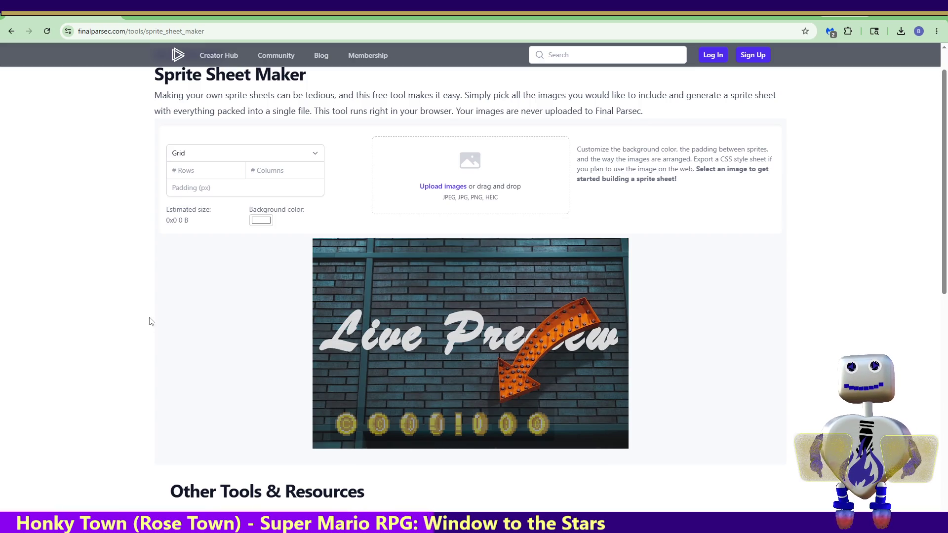
left_click(203, 153)
left_click(206, 176)
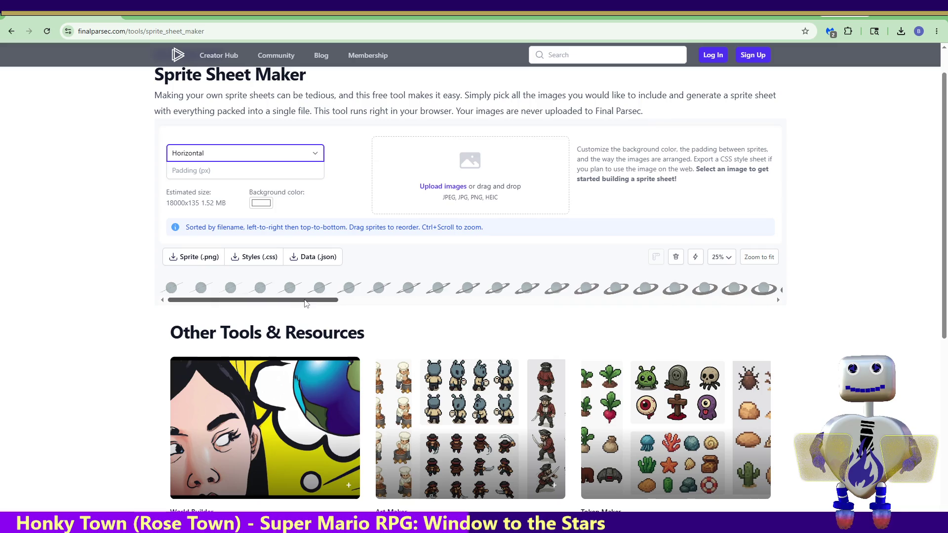
Scroll through the 18000x135 planet strip and download it as sprite_sheet.png.
mouse_move(304, 302)
left_mouse_down()
mouse_move(568, 324)
mouse_move(720, 317)
mouse_move(777, 297)
left_mouse_up()
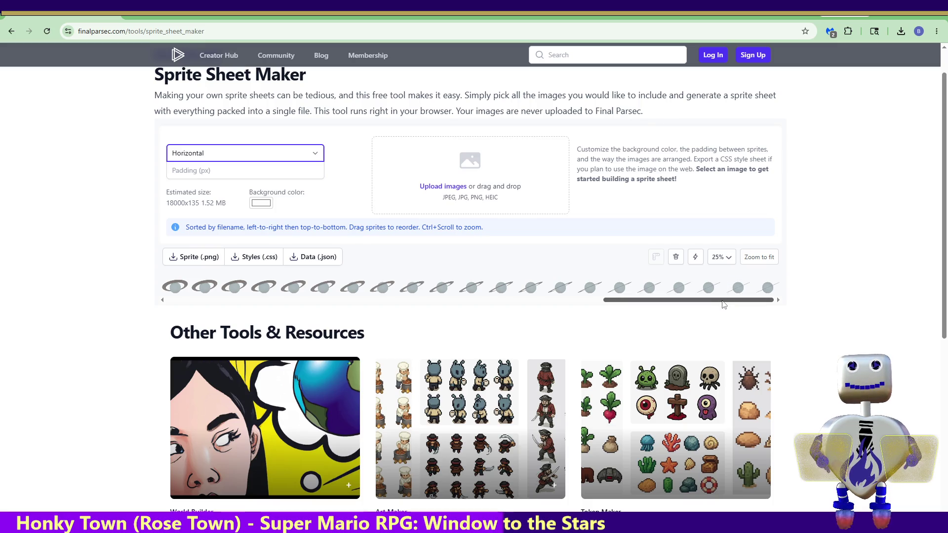
left_click_drag(724, 305, 288, 302)
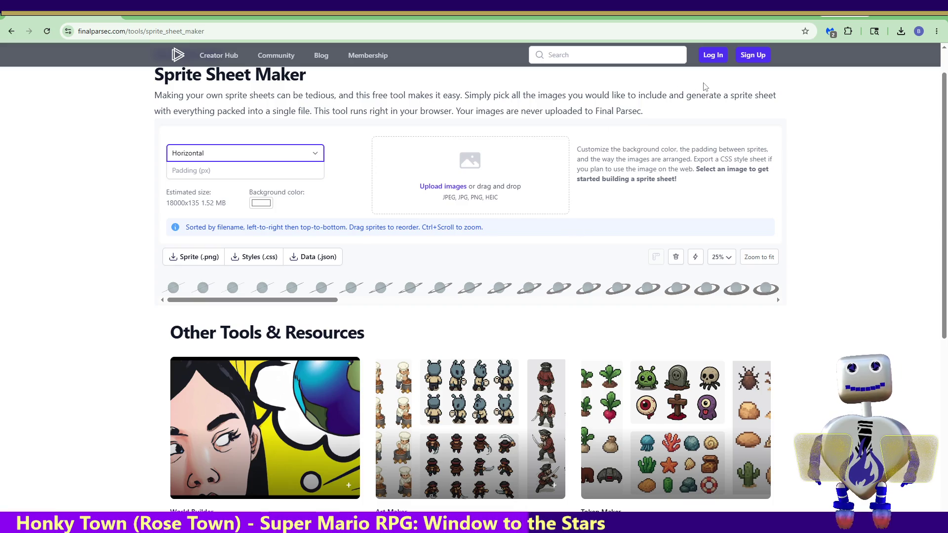
left_click(190, 257)
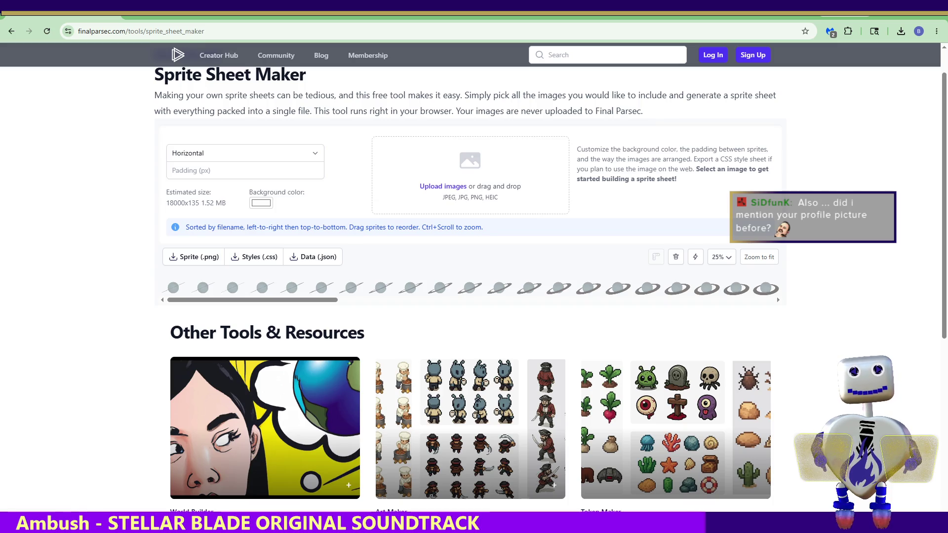
Switch from the browser back to the Blender window.
key("alt+Tab")
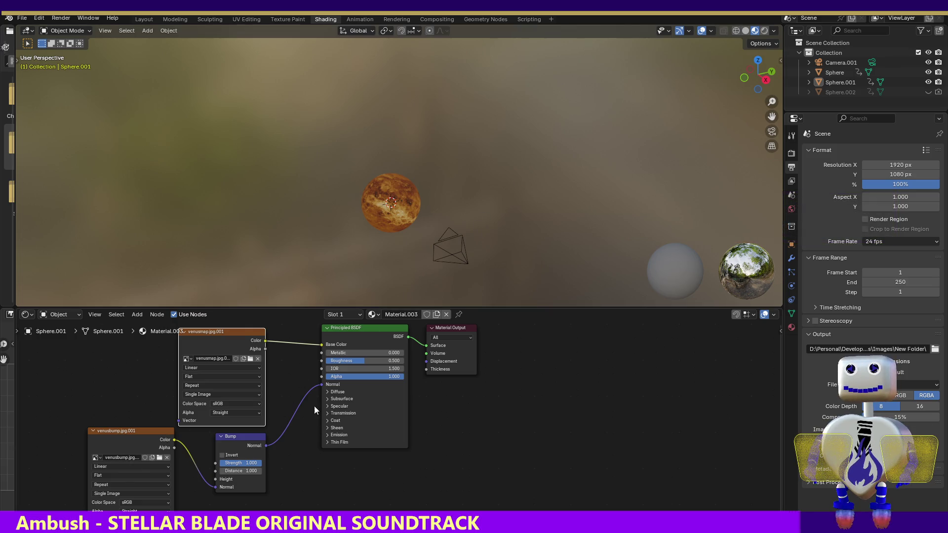
Select the Venus-textured Sphere.001, switch to the Layout workspace, and browse the Add menu.
left_click(384, 212)
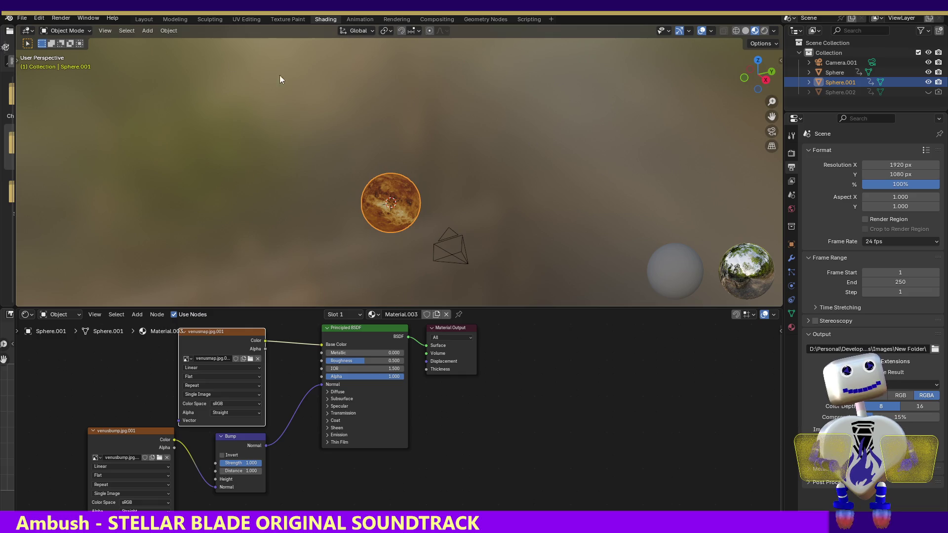
left_click(141, 19)
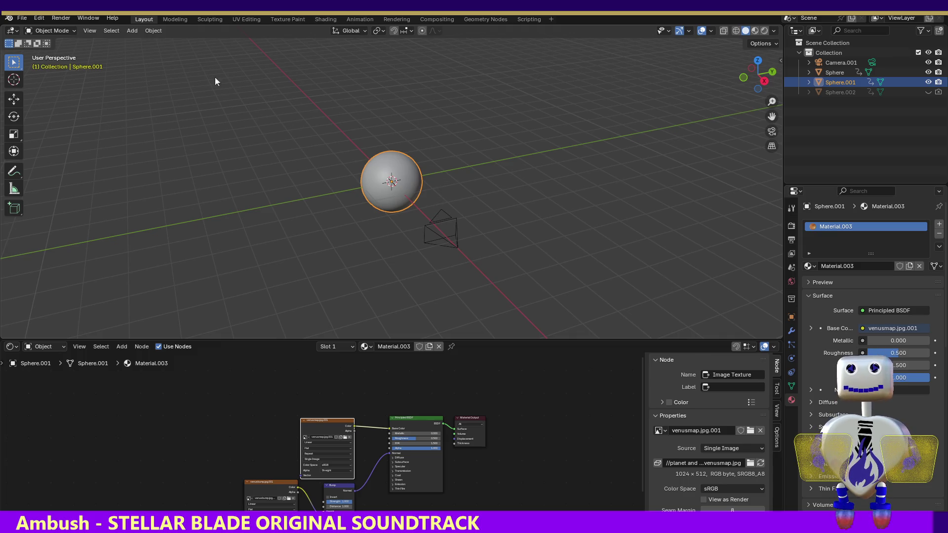
left_click(112, 30)
mouse_move(131, 32)
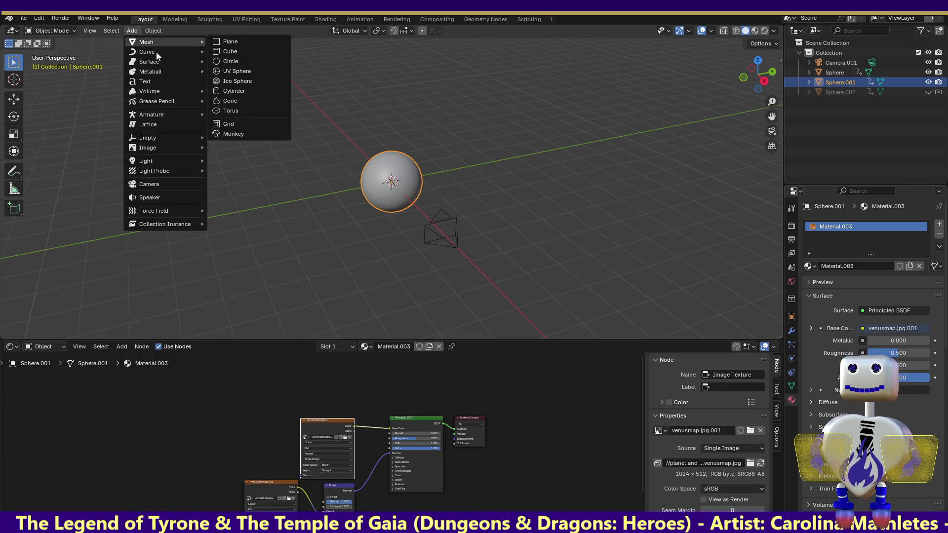
Add a Sun lamp to the Venus scene and switch to Front Orthographic view.
mouse_move(158, 90)
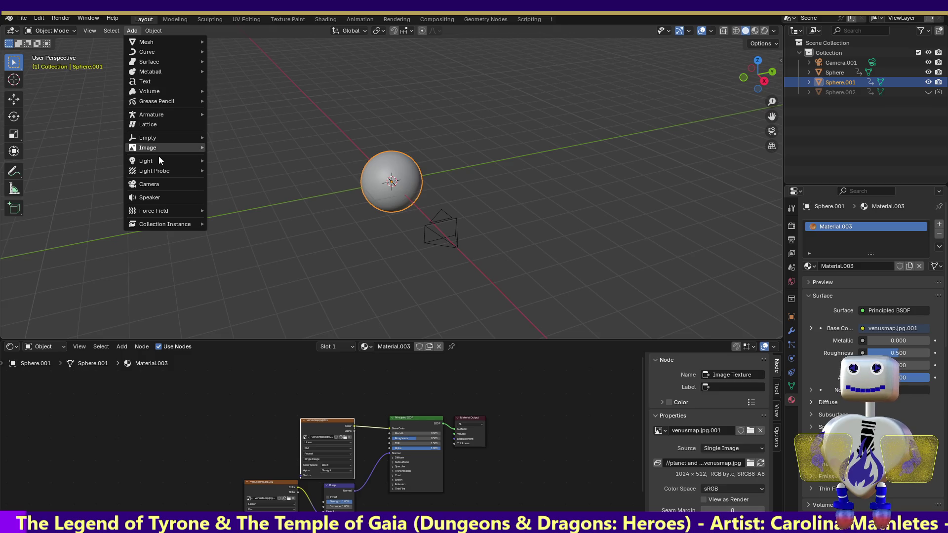
mouse_move(159, 159)
left_click(220, 172)
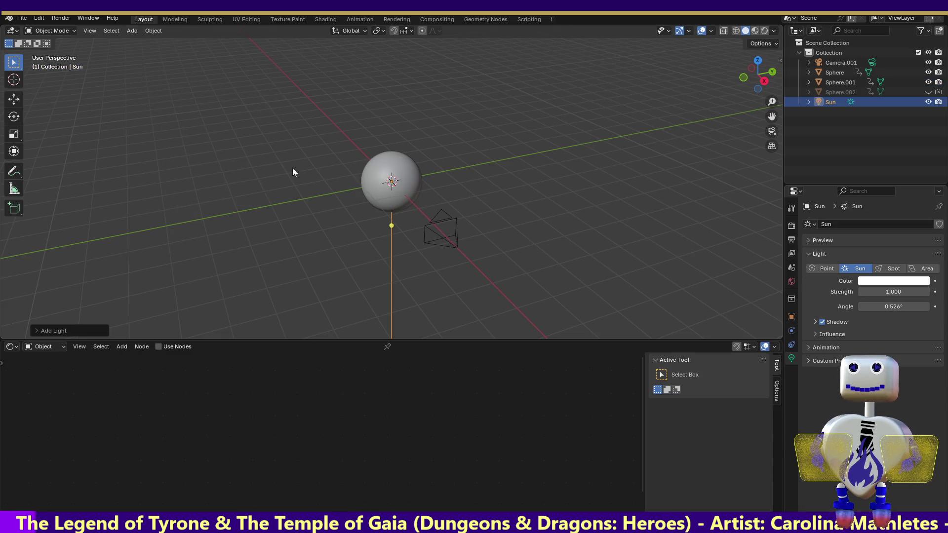
key("KP_1")
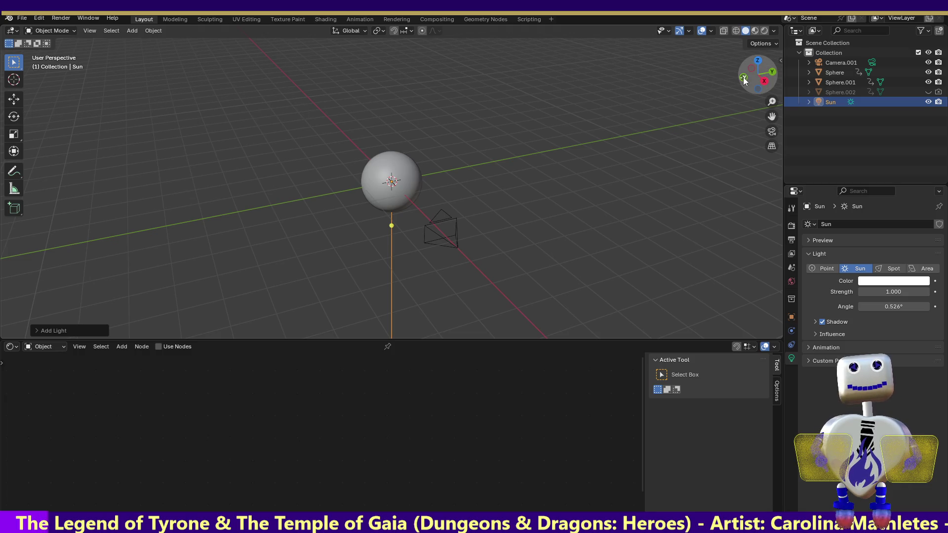
left_click(14, 99)
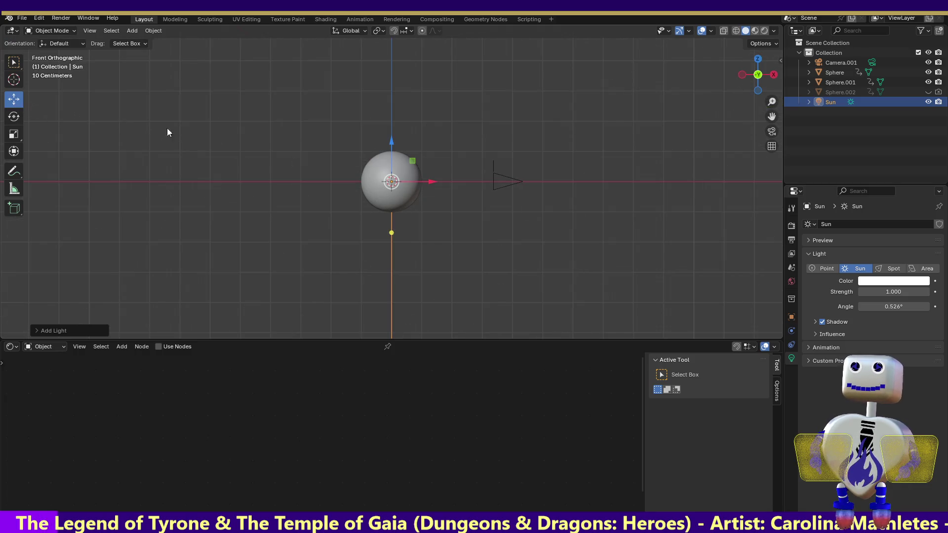
Move the Sun lamp up and right of the sphere and aim its light down-left.
left_click_drag(392, 181, 455, 118)
left_click_drag(457, 178, 420, 163)
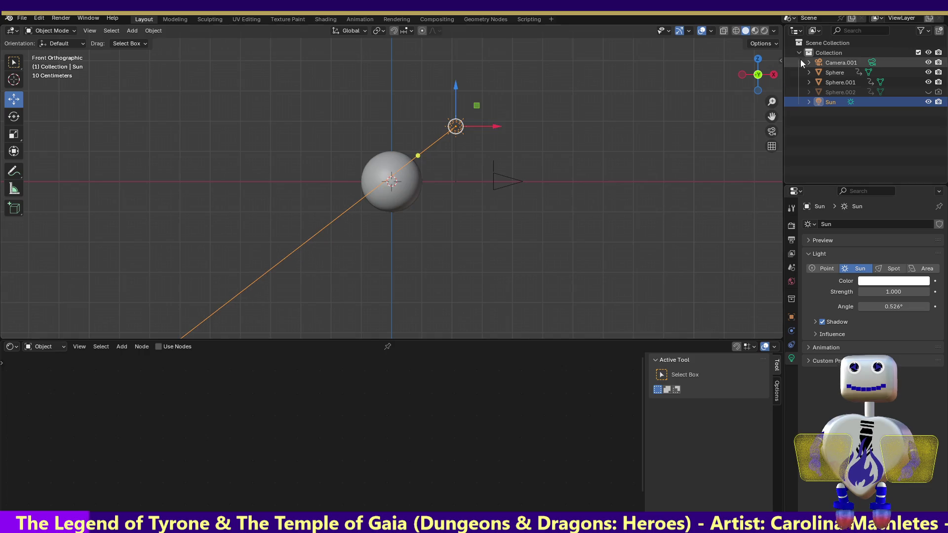
left_click(755, 60)
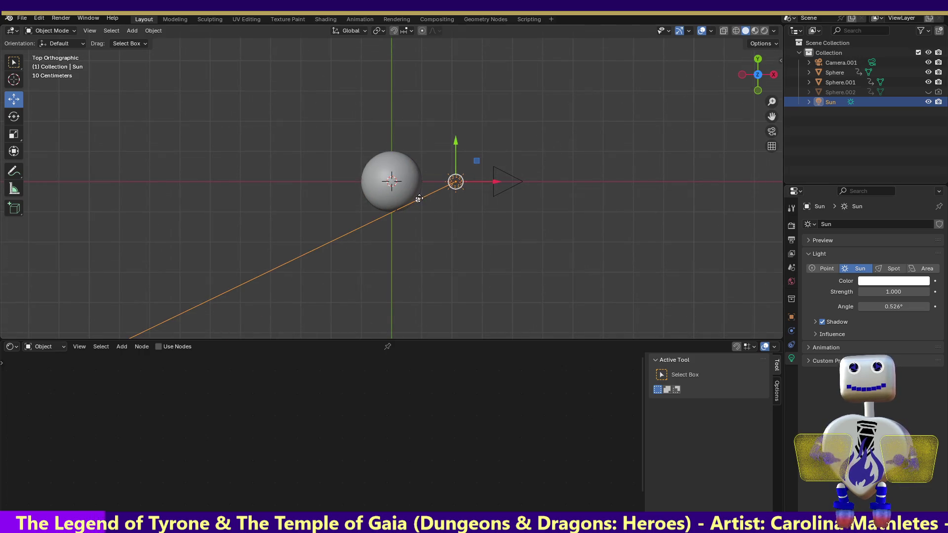
left_click_drag(418, 198, 420, 182)
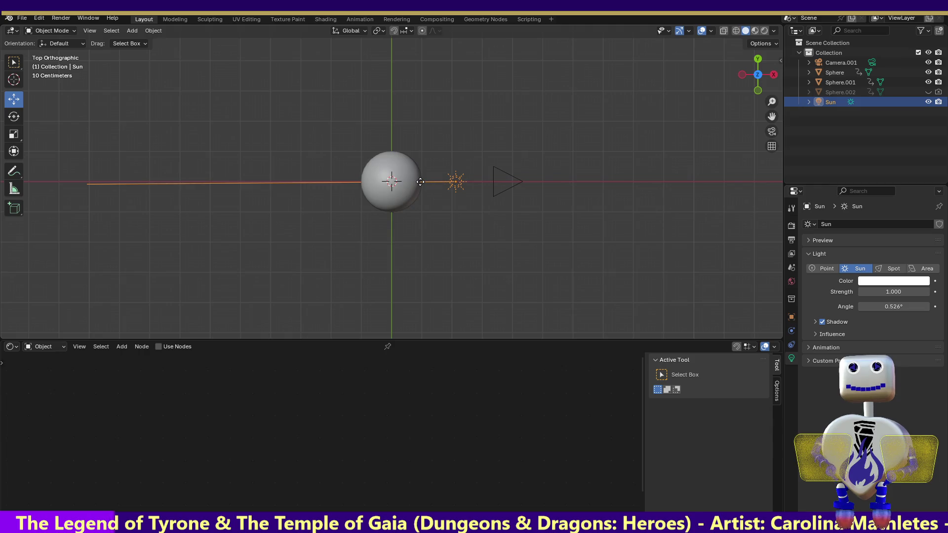
left_click(755, 90)
left_click_drag(424, 168, 391, 159)
Check the Sun from the side and back views, then tilt its light steeply downward.
left_click(742, 75)
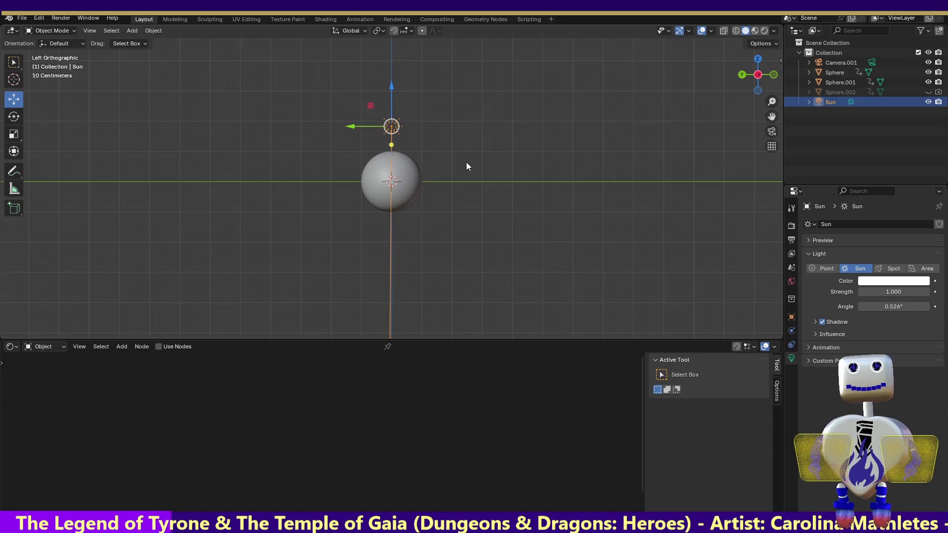
key("KP_7")
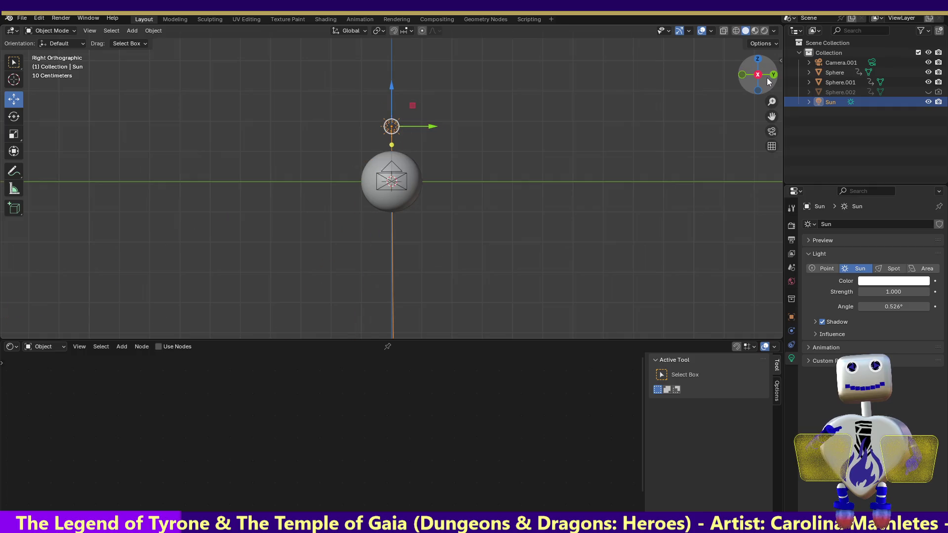
key("ctrl+KP_3")
key("KP_3")
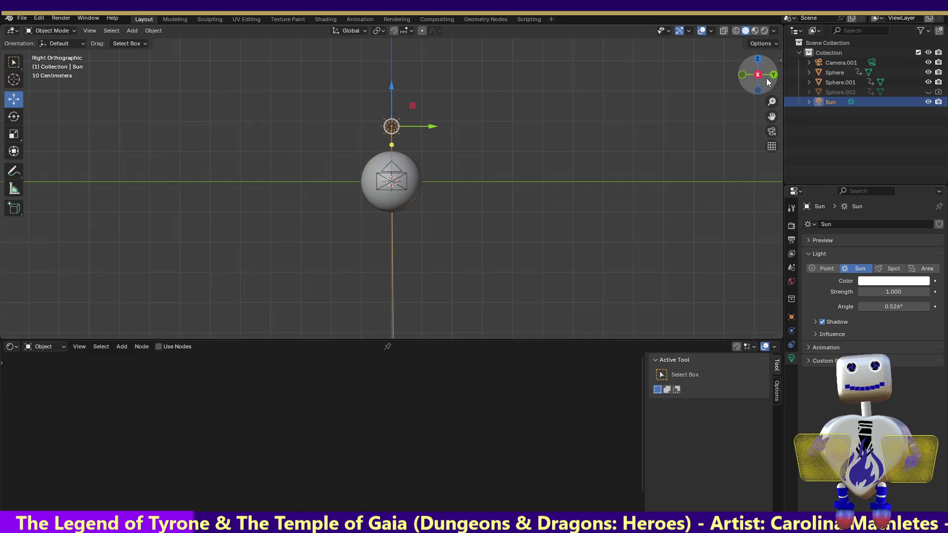
key("ctrl+KP_1")
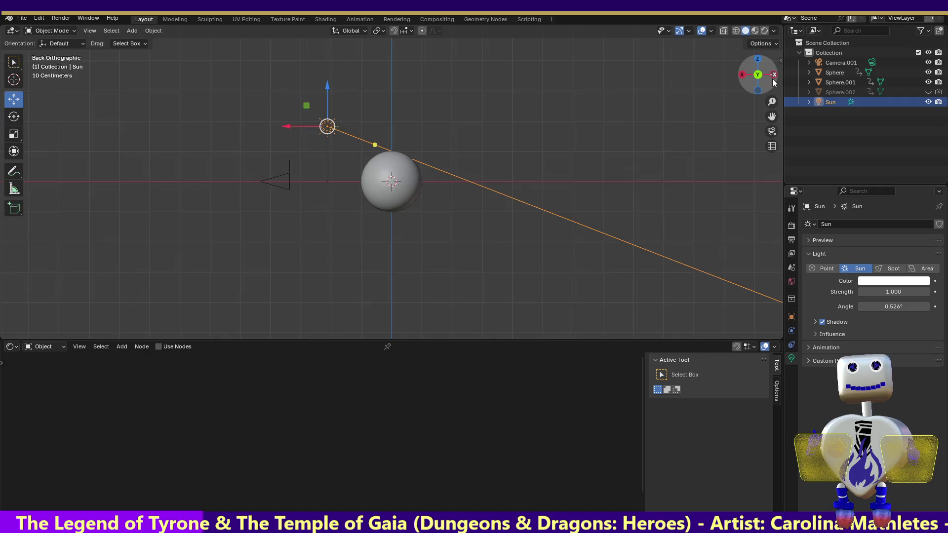
left_click_drag(375, 147, 365, 162)
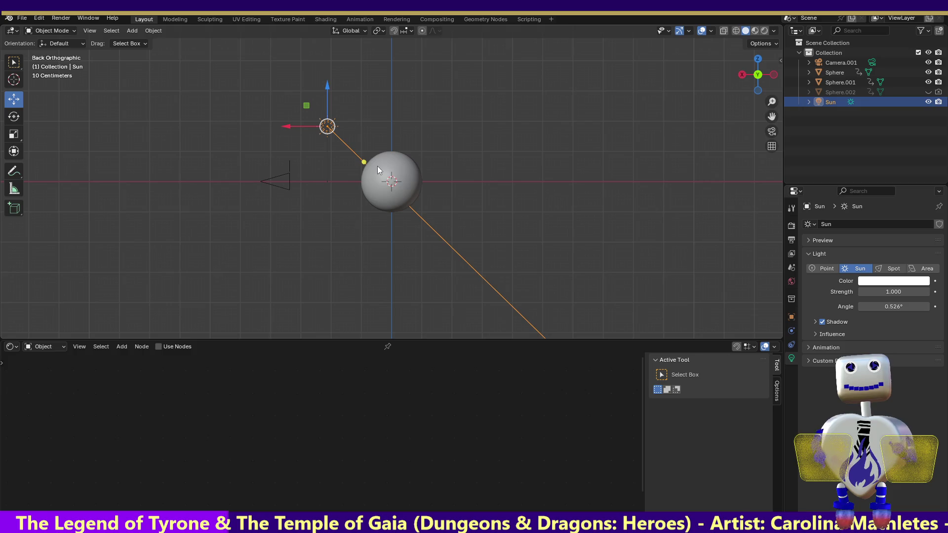
Set the Sun lamp's strength to 1.5.
left_click(890, 293)
key("Return")
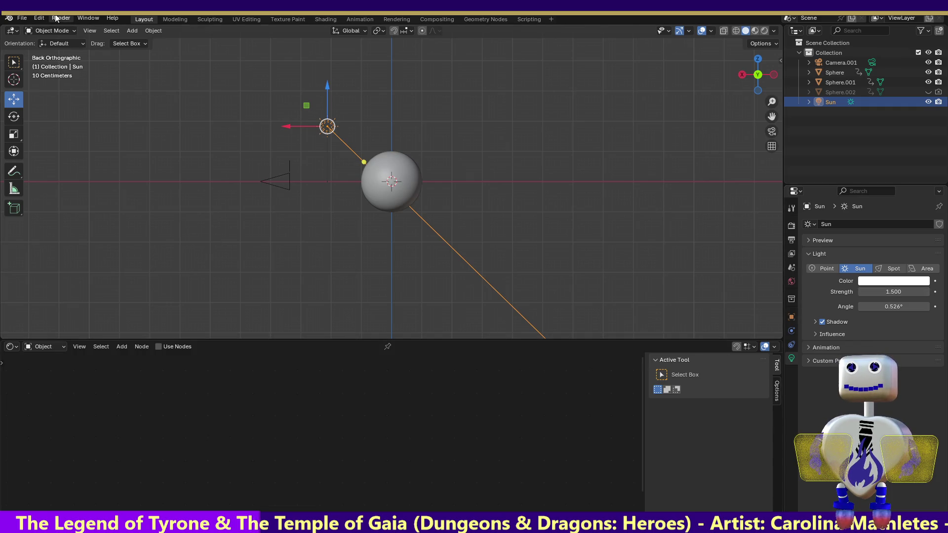
left_click(791, 240)
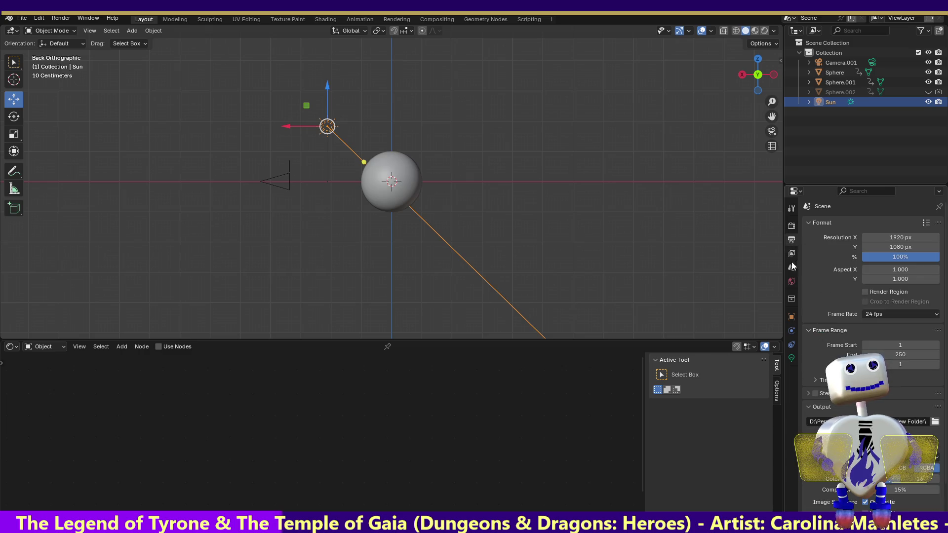
left_click(791, 254)
left_click(791, 225)
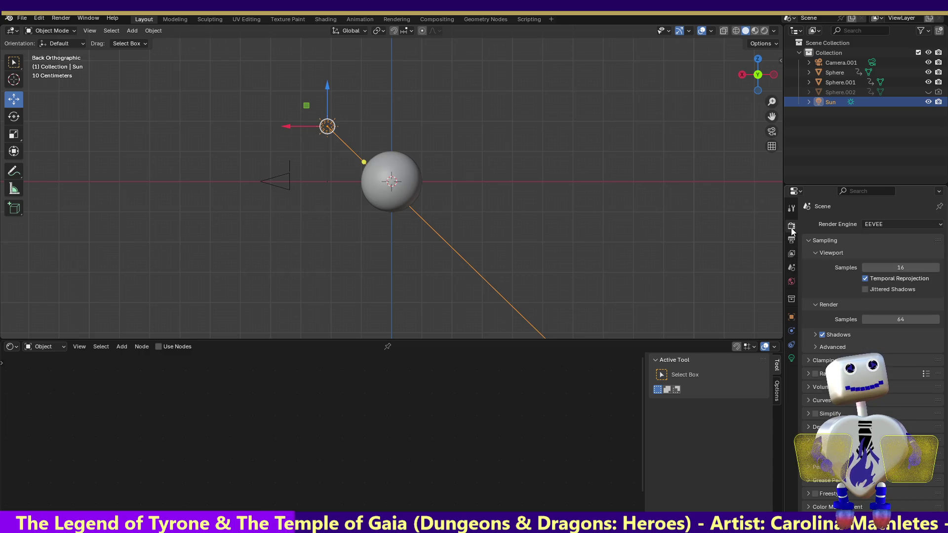
Make the world background colour white and render an image of the scene.
left_click(792, 267)
left_click(791, 282)
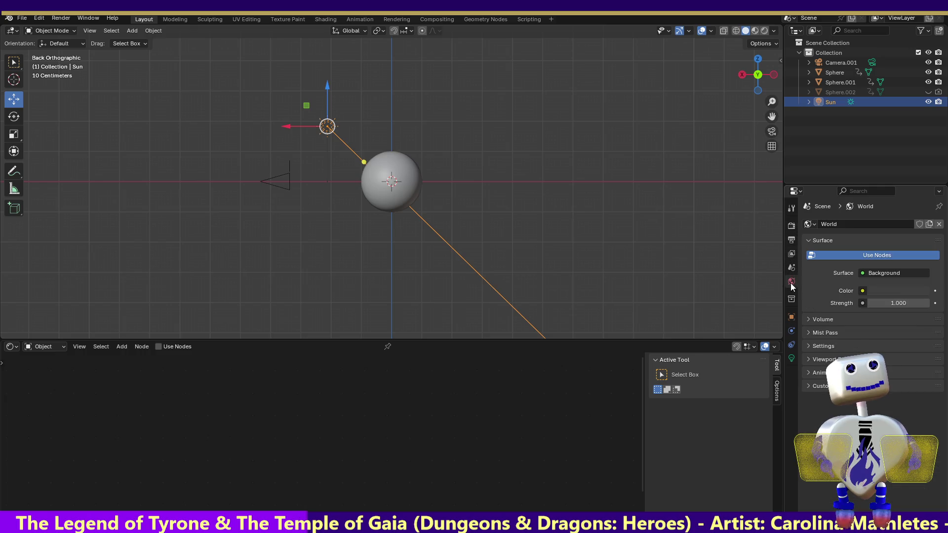
left_click(881, 288)
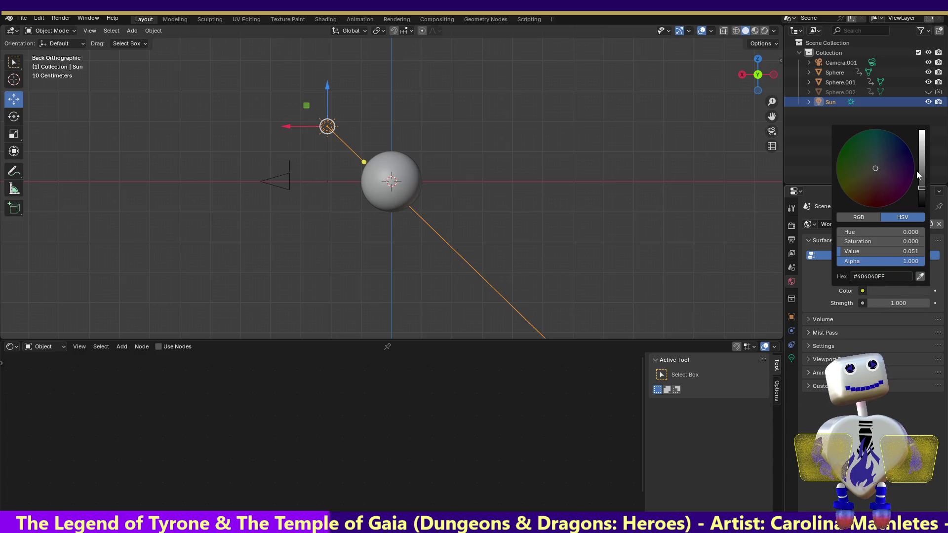
left_click_drag(920, 187, 921, 131)
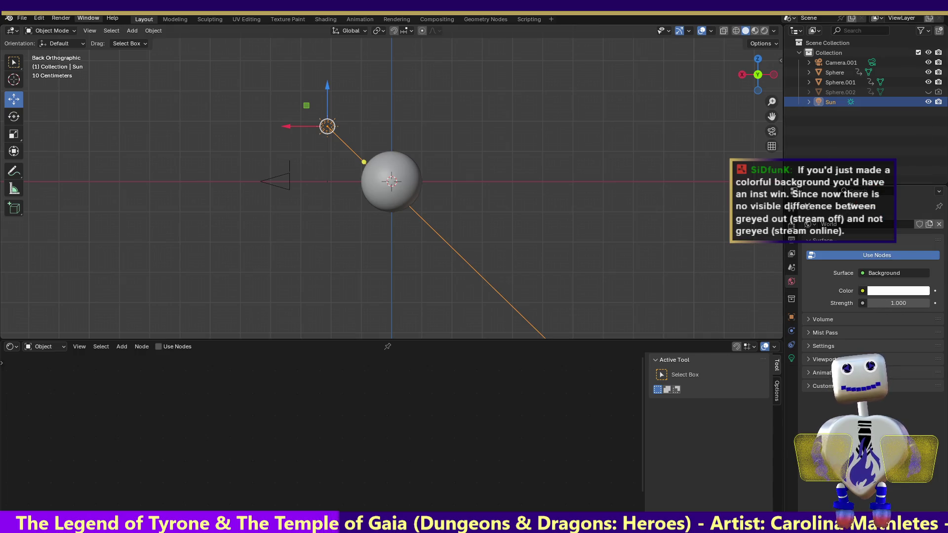
left_click(61, 18)
left_click(67, 27)
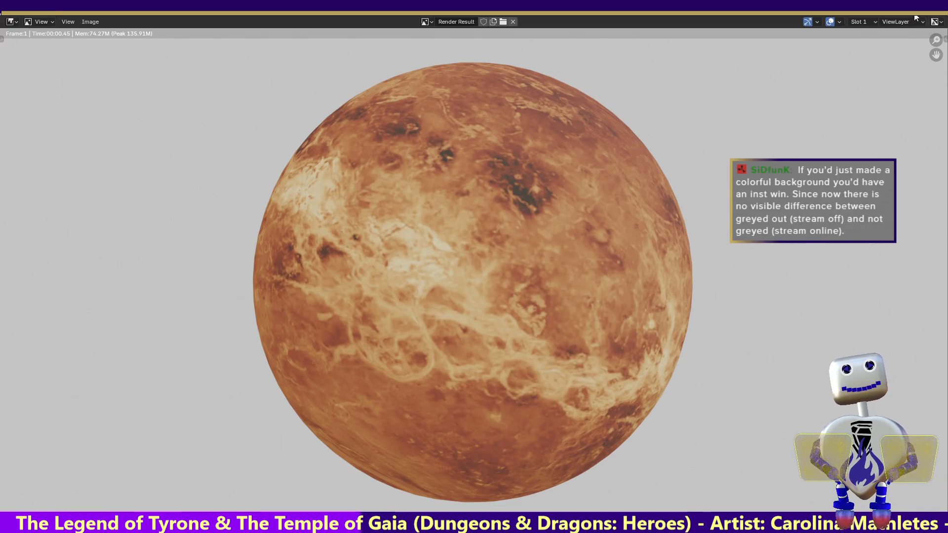
Close the Venus test render after checking it against the white background.
key("Escape")
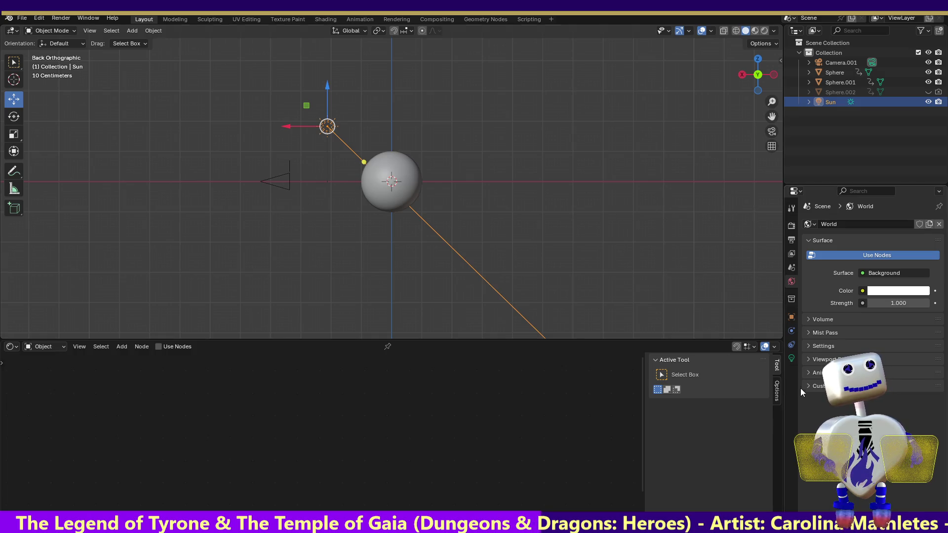
Show the Sun's light settings, then switch to the Animation workspace.
left_click(791, 358)
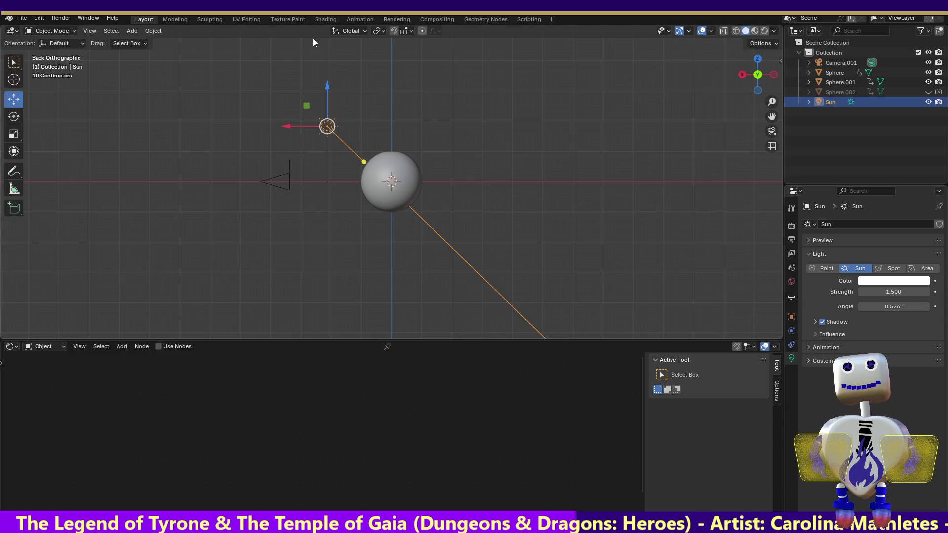
left_click(358, 19)
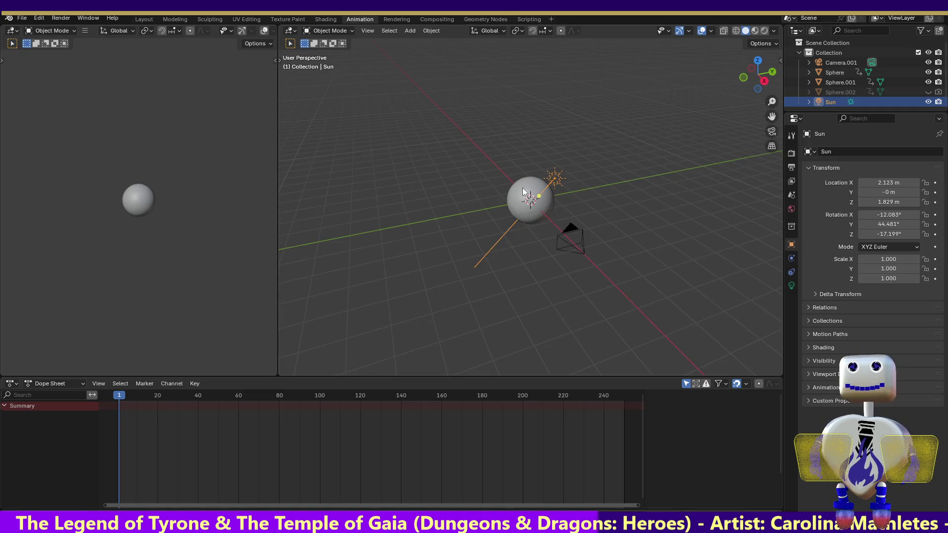
Select Sphere.001 and scrub its Z rotation animation through to frame 38.
left_click(496, 234)
left_click_drag(158, 396, 194, 405)
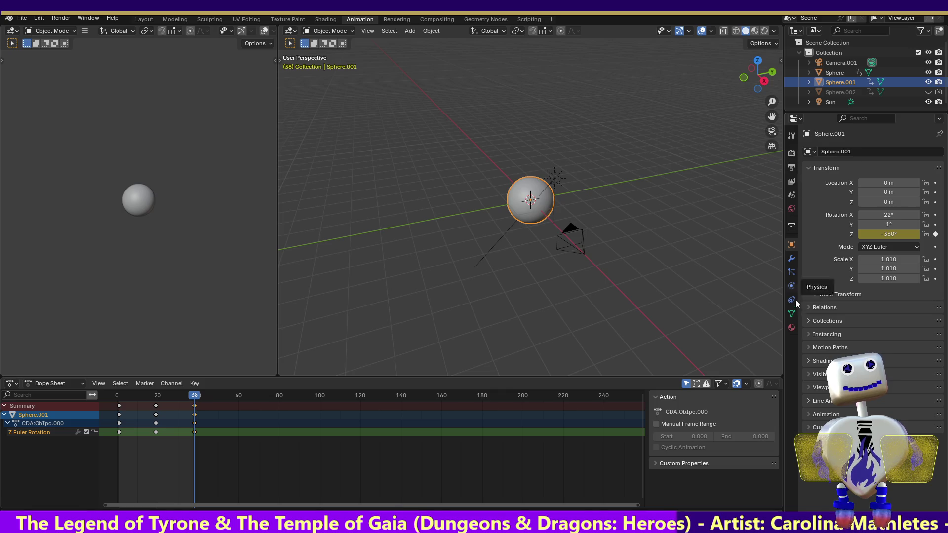
left_click(791, 258)
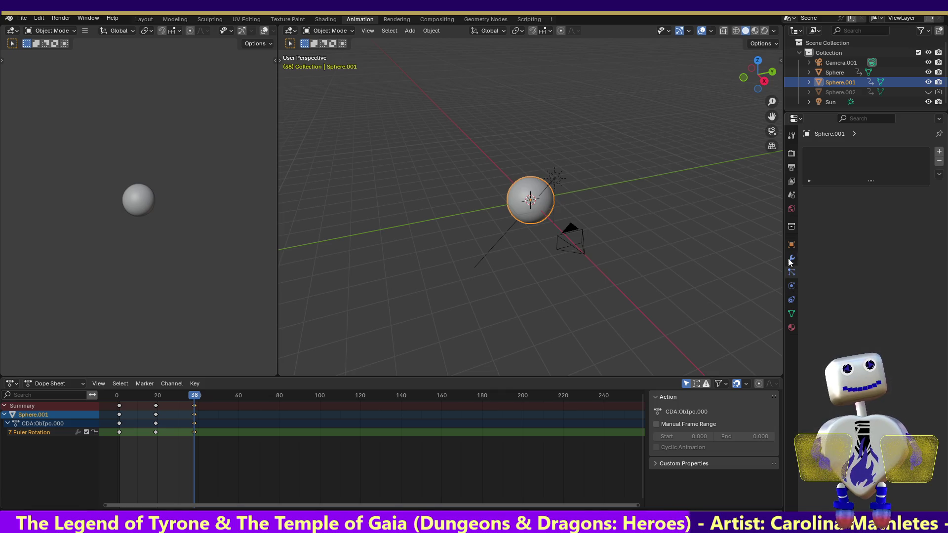
Check the Film settings, then return to Output showing 1920×1080 and frames 1–38.
left_click(791, 244)
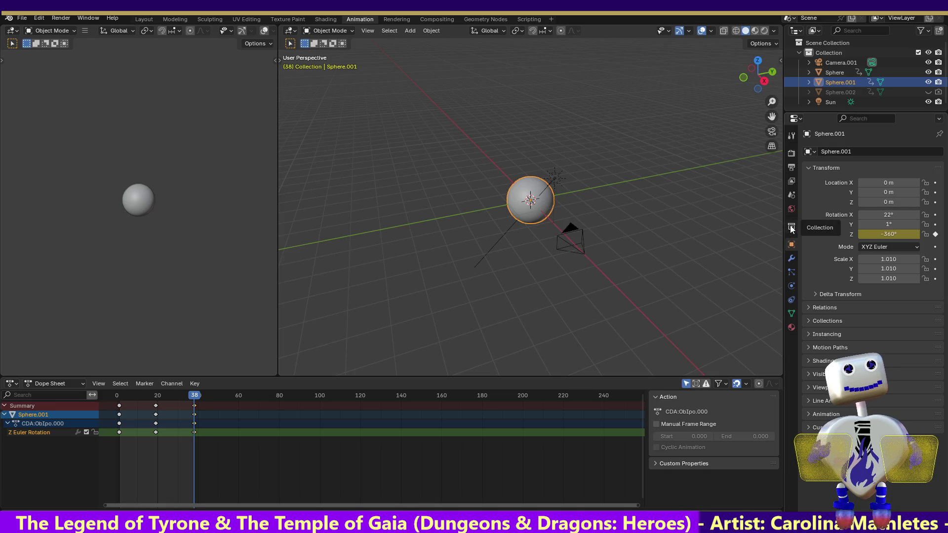
left_click(792, 227)
left_click(791, 208)
left_click(791, 194)
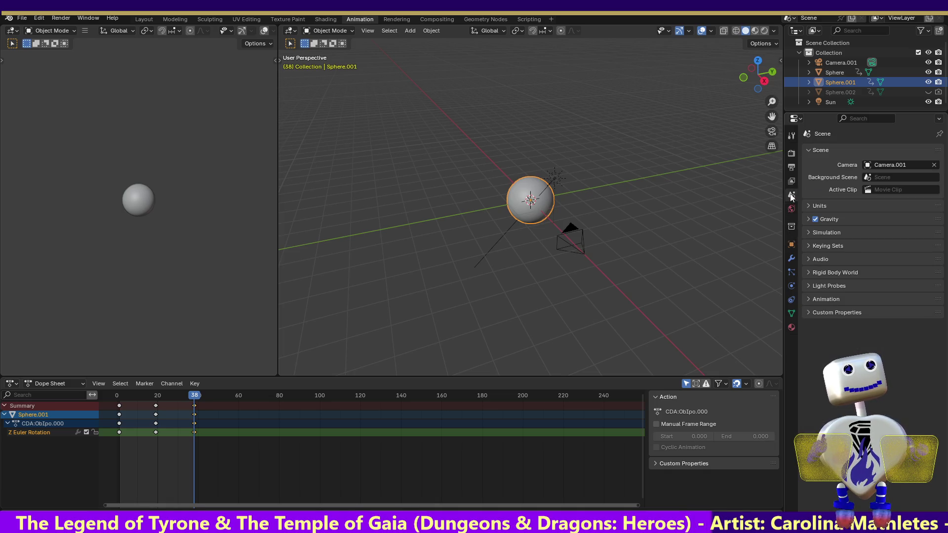
left_click(791, 182)
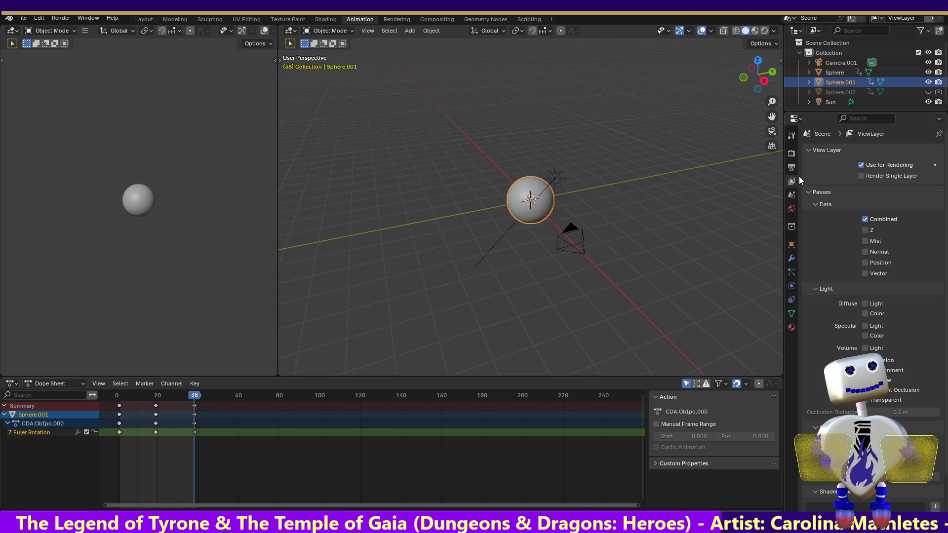
left_click(792, 167)
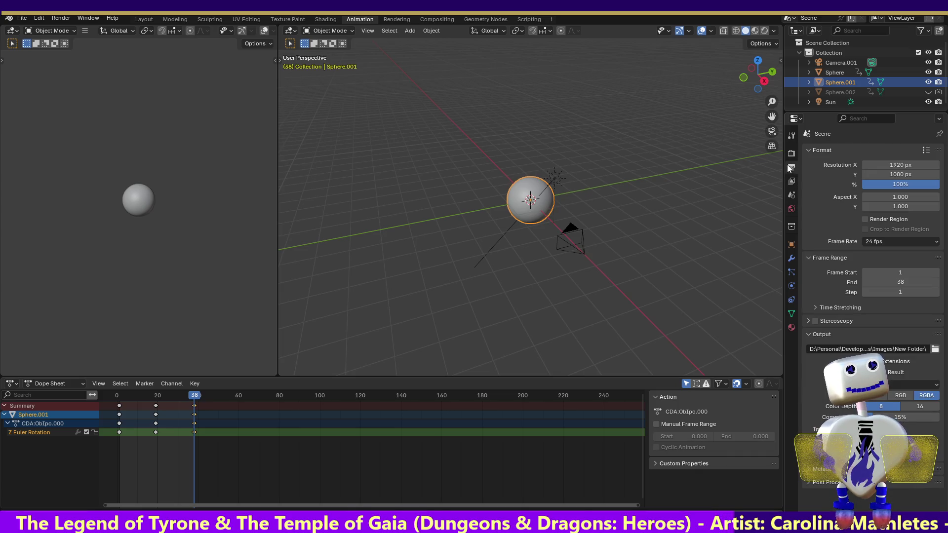
left_click(791, 153)
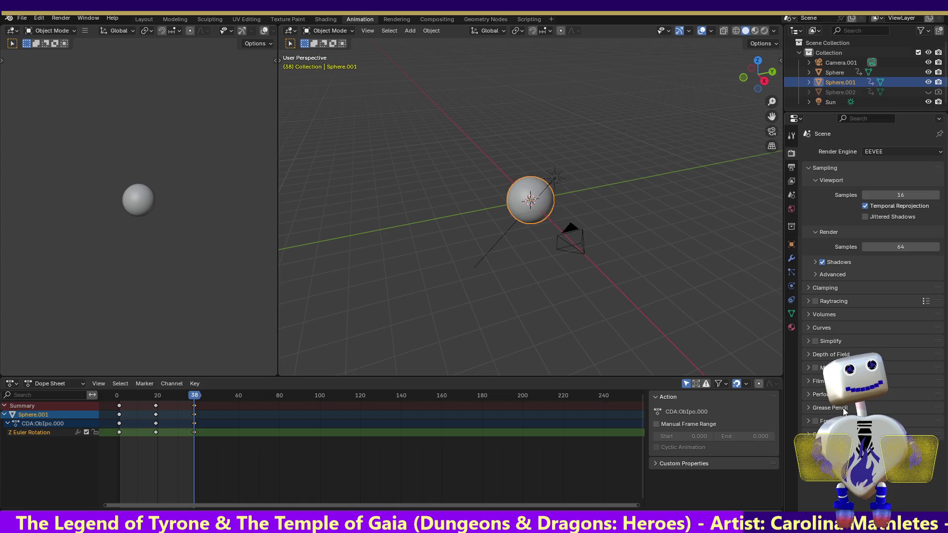
left_click(808, 381)
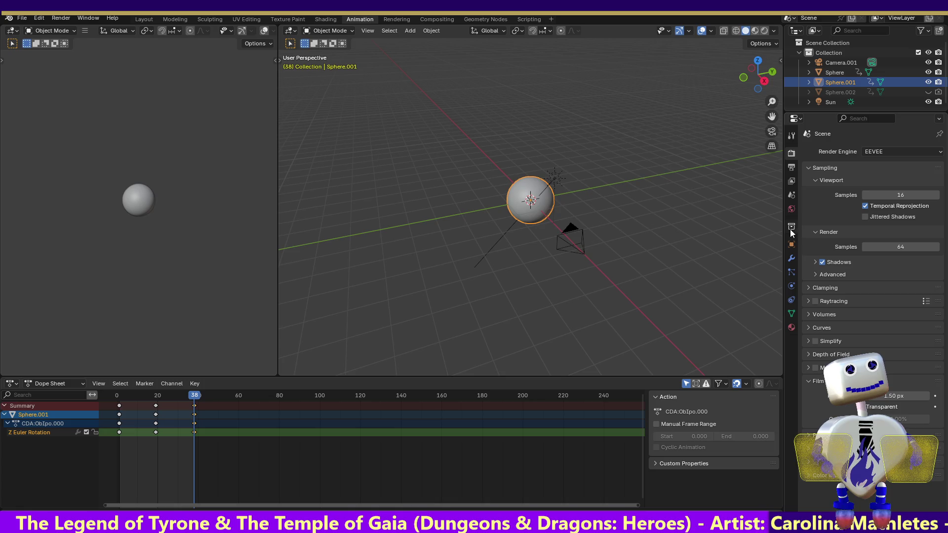
left_click(791, 167)
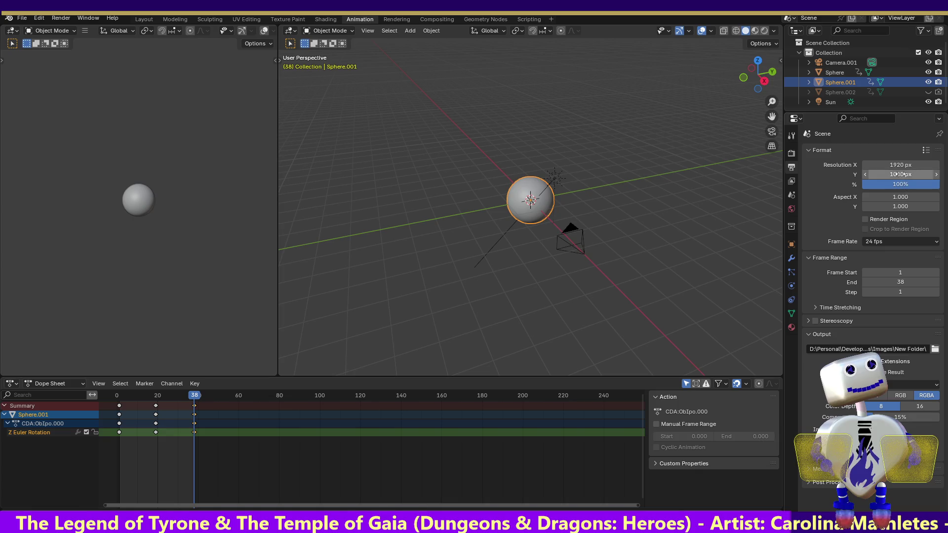
Set the render resolution to 240 × 135 px.
left_click(898, 166)
type("240")
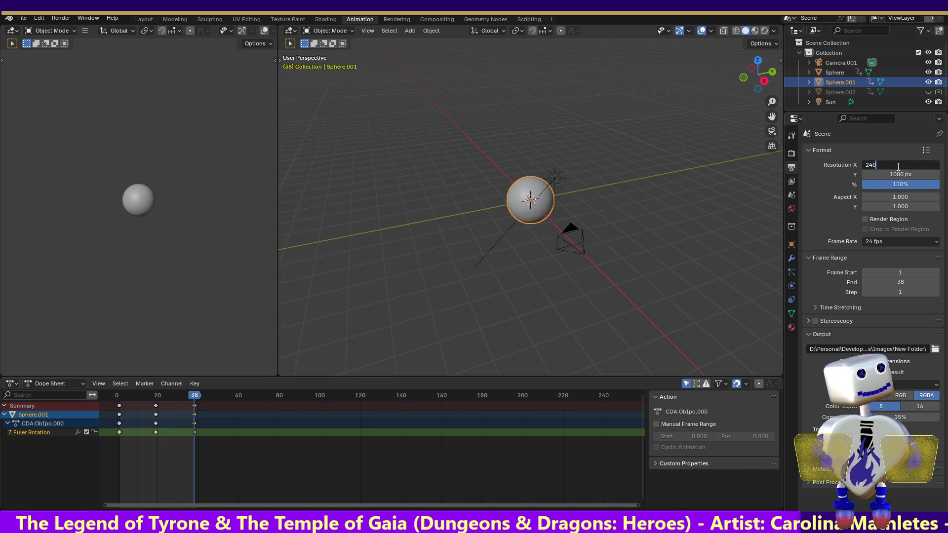
key("Return")
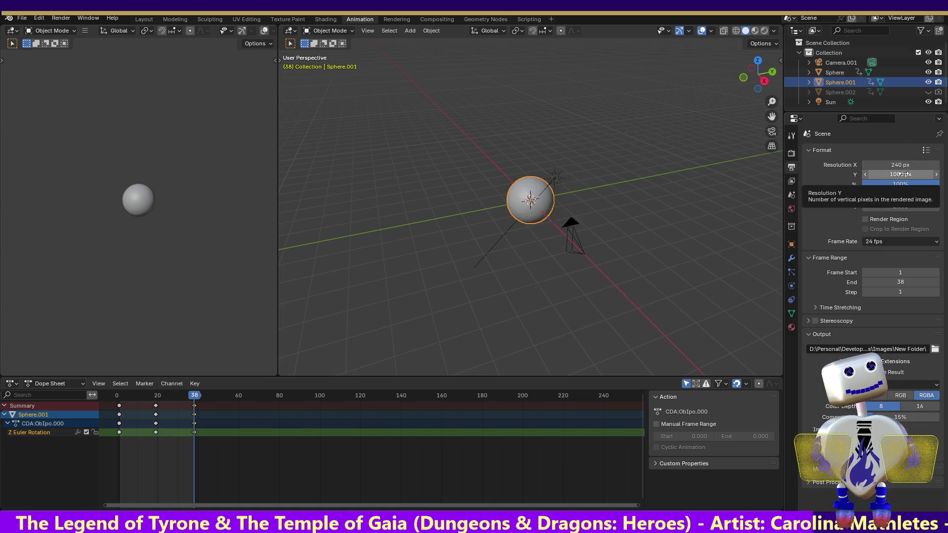
left_click(902, 174)
type("135")
key("Return")
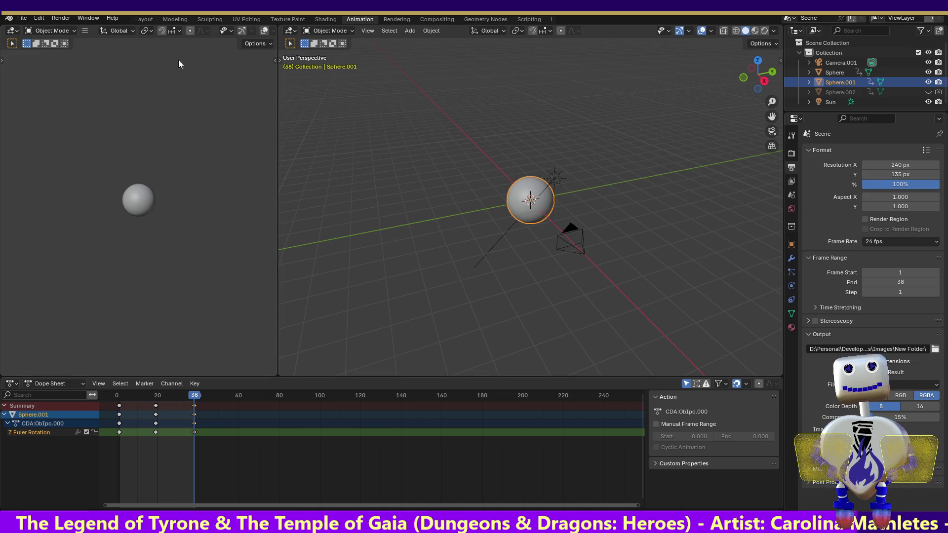
left_click(69, 20)
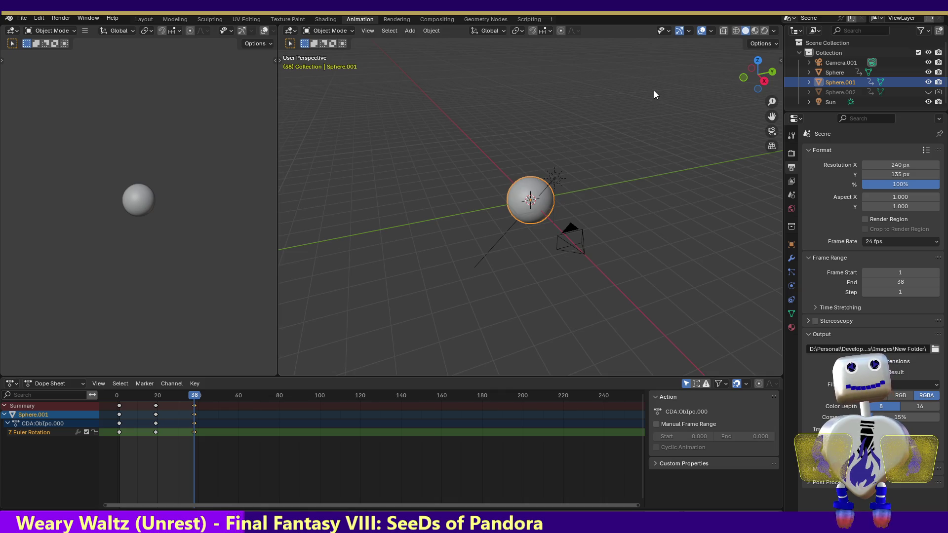
left_click(63, 21)
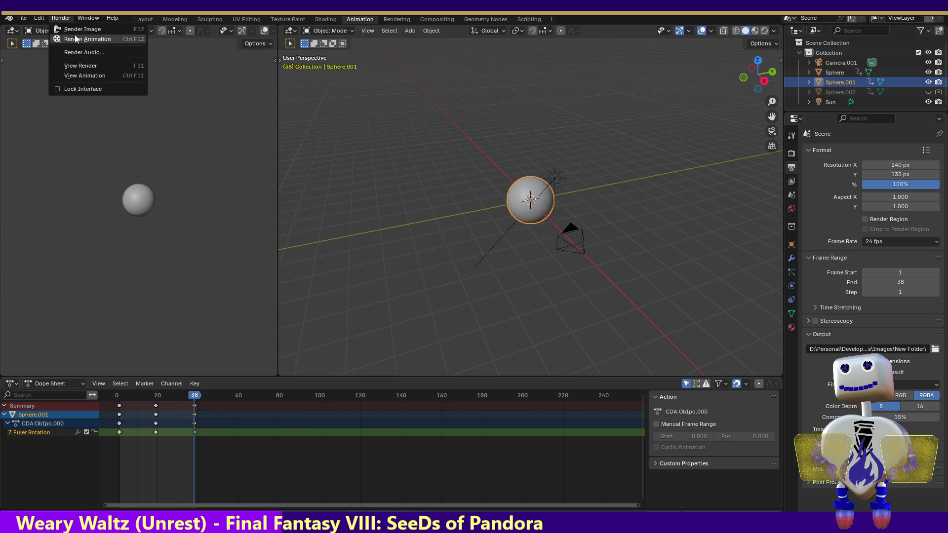
Render all 38 frames of the planet animation, then return to the browser.
left_click(75, 35)
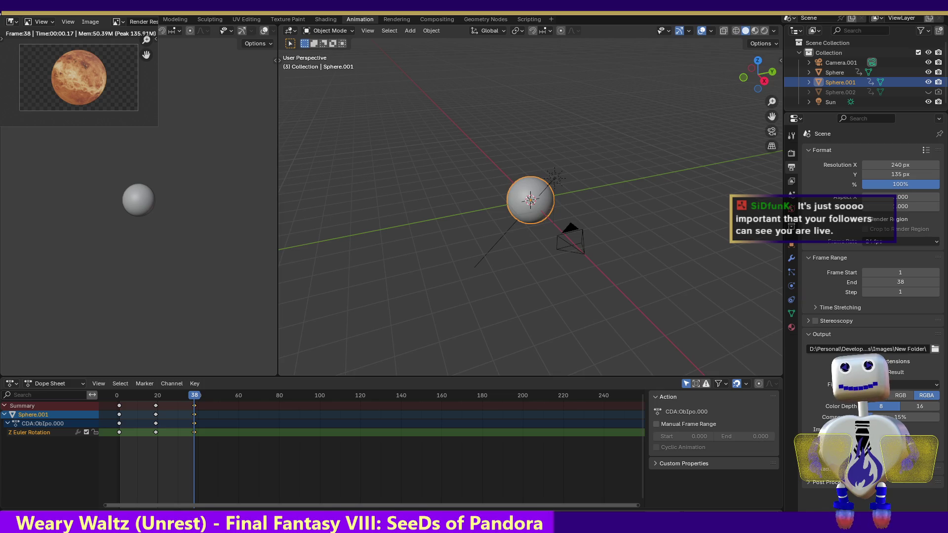
key("alt+Tab")
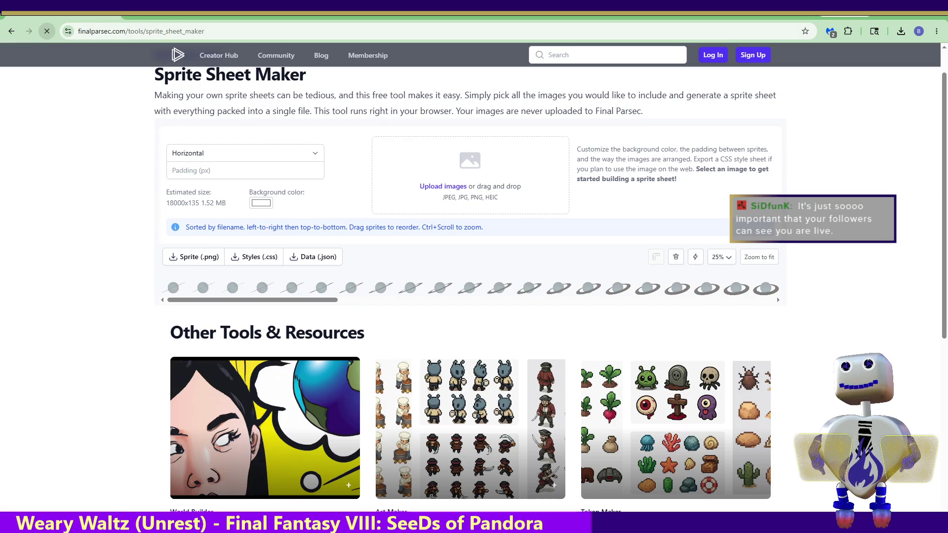
Build a horizontal 9120x135 sheet from the 38 Venus frames and download it as PNG.
left_click(47, 31)
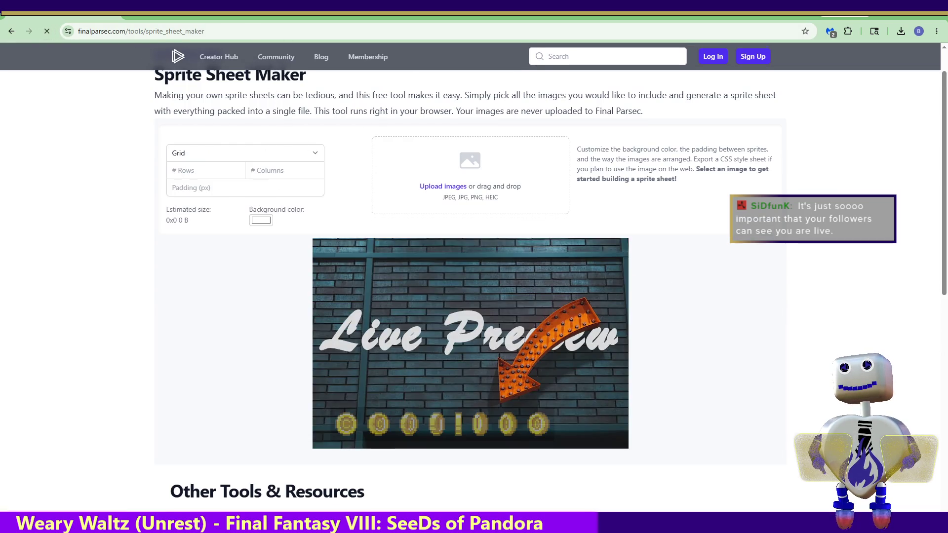
left_click(204, 153)
left_click(221, 183)
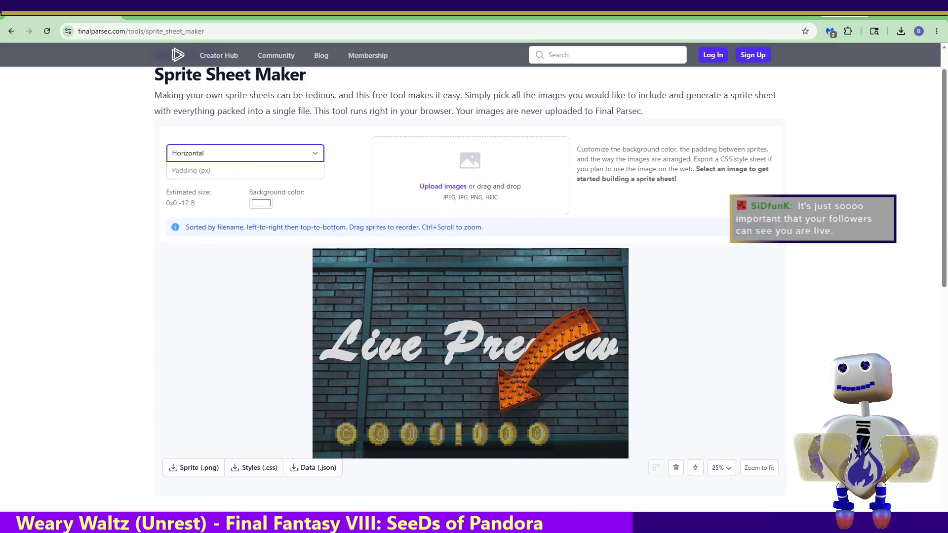
left_click_drag(488, 154, 466, 197)
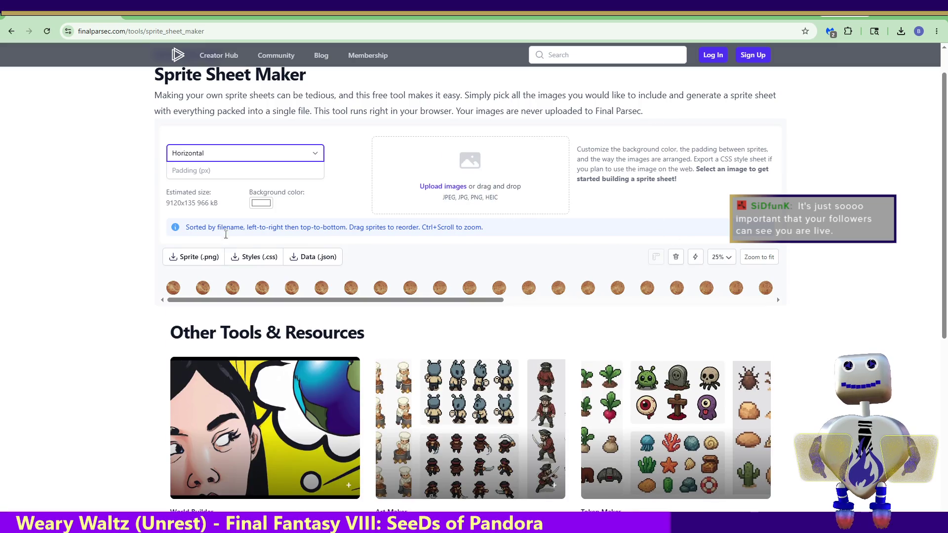
left_click(200, 257)
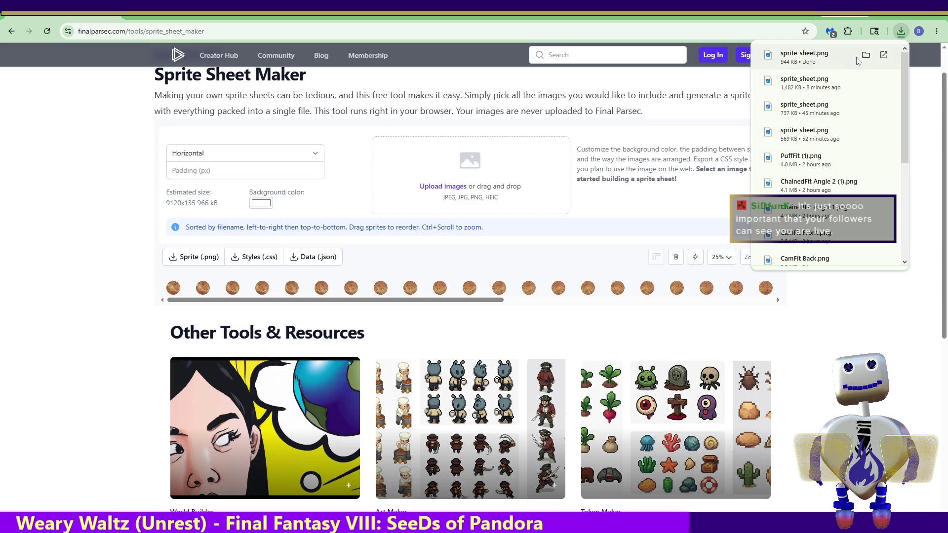
left_click(866, 55)
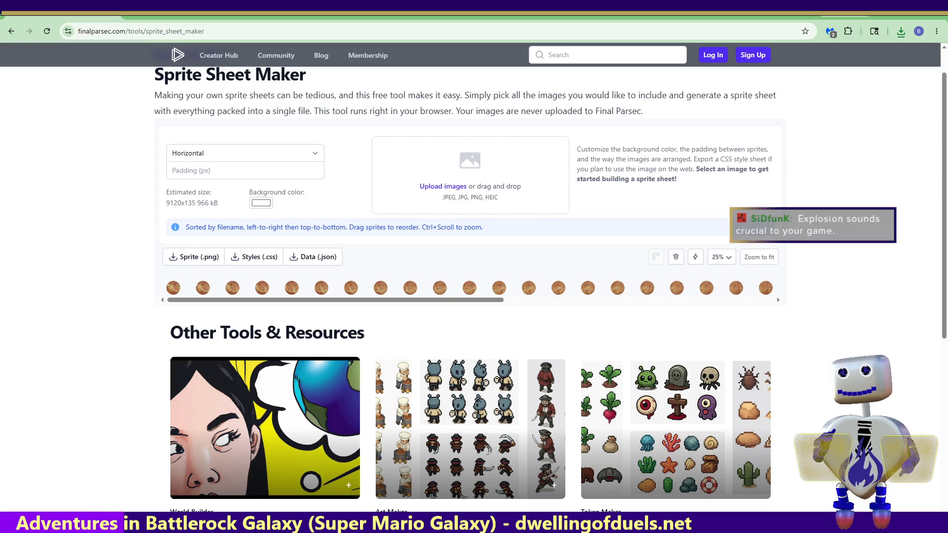
Back in Blender, test-render the current explosion frame, then go to the 1-Animation workspace.
key("alt+Tab")
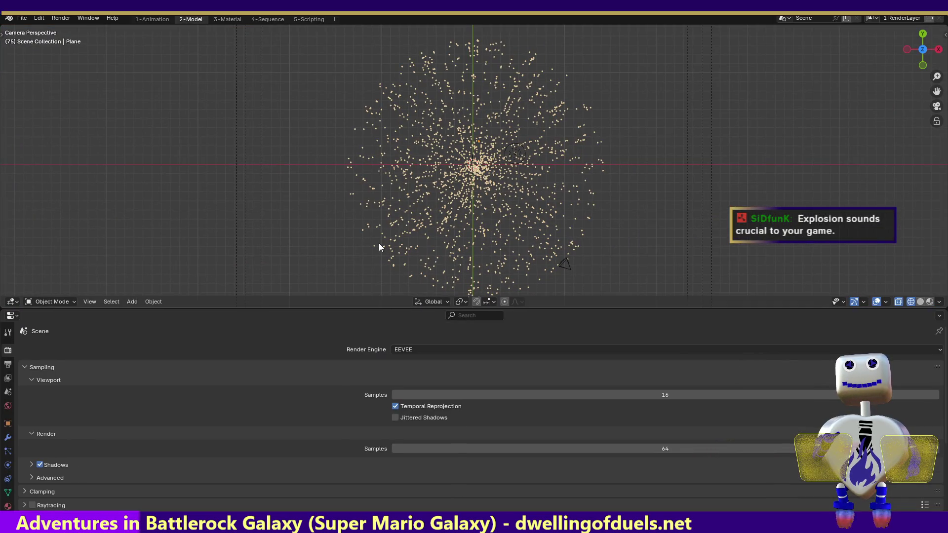
left_click(62, 19)
left_click(66, 28)
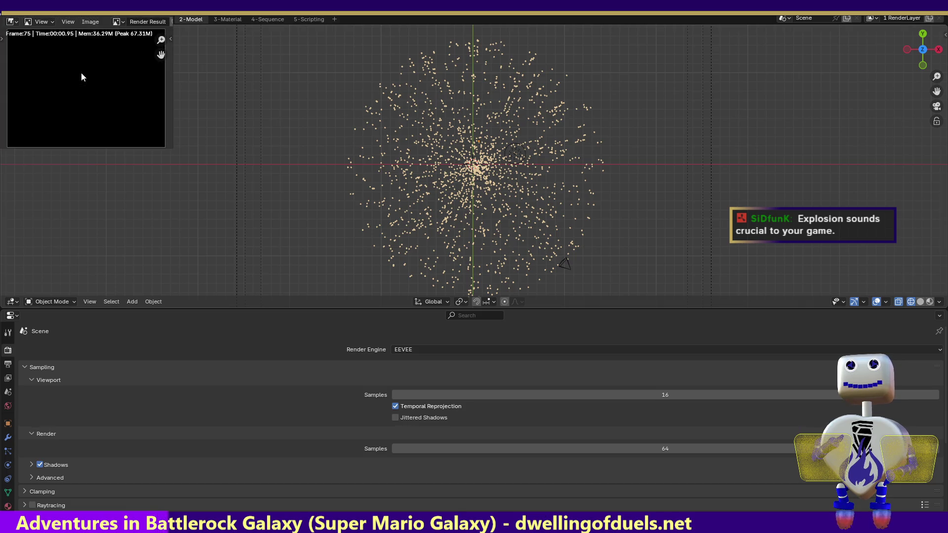
key("Escape")
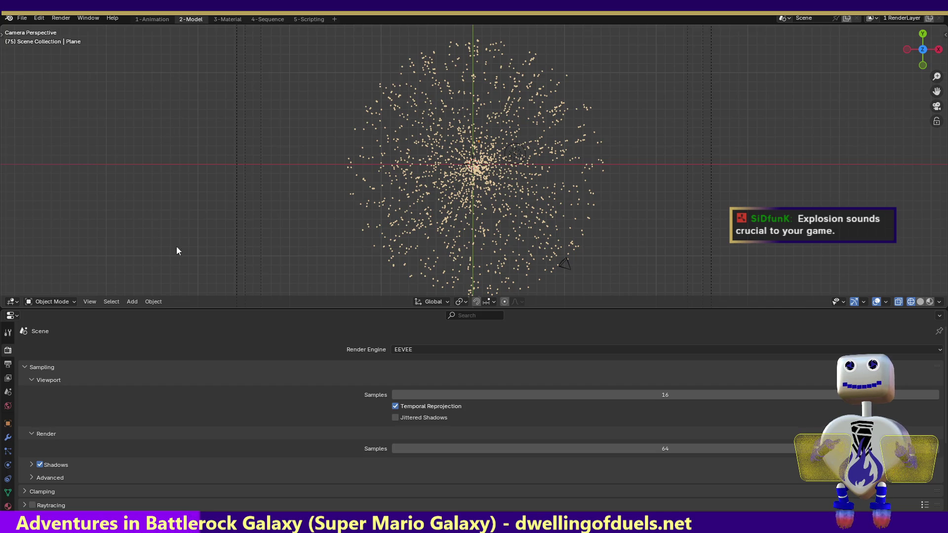
left_click(158, 20)
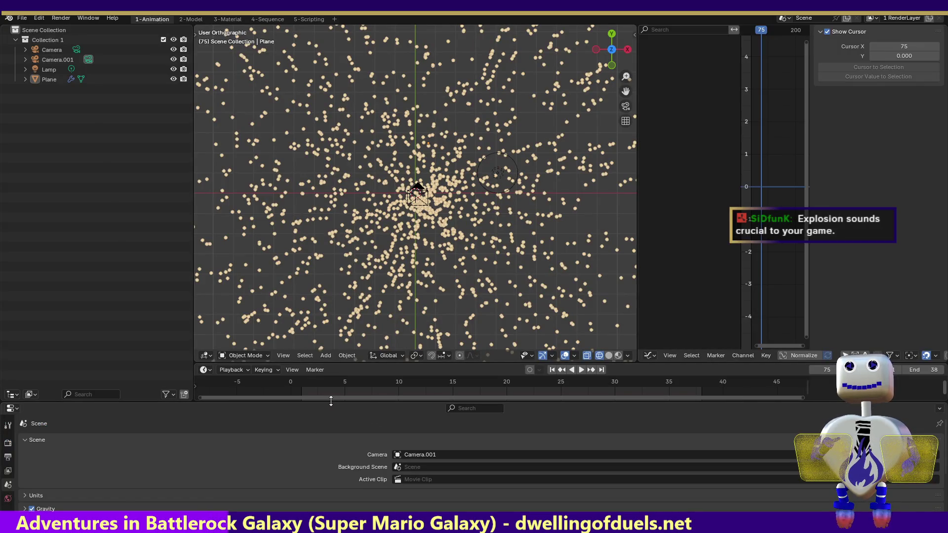
Play the explosion animation, stop at frame 25, select the Lamp, then move over to Unity.
left_click(580, 370)
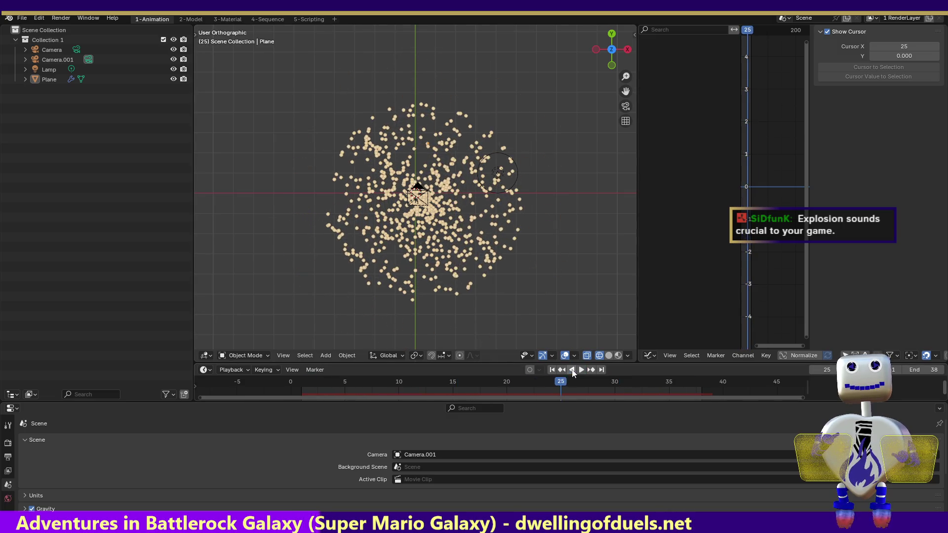
left_click(573, 369)
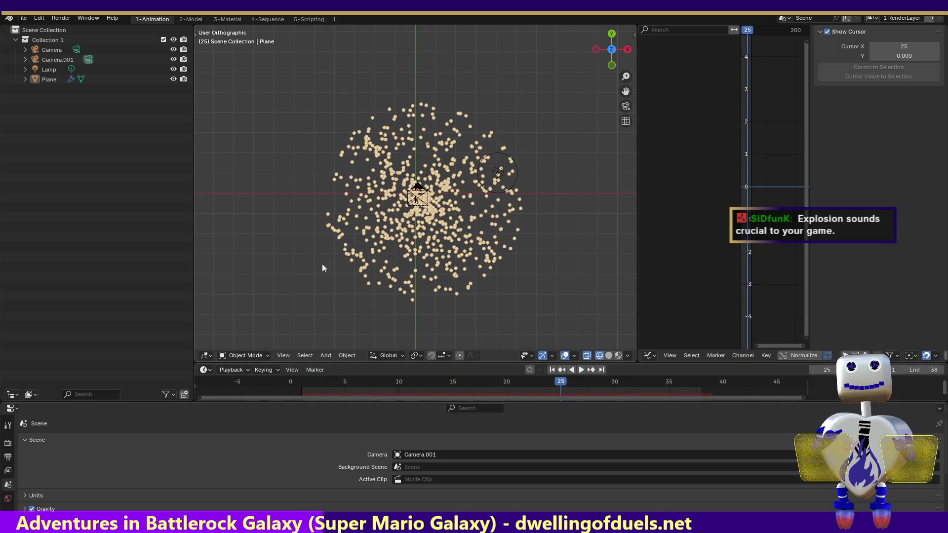
left_click(57, 72)
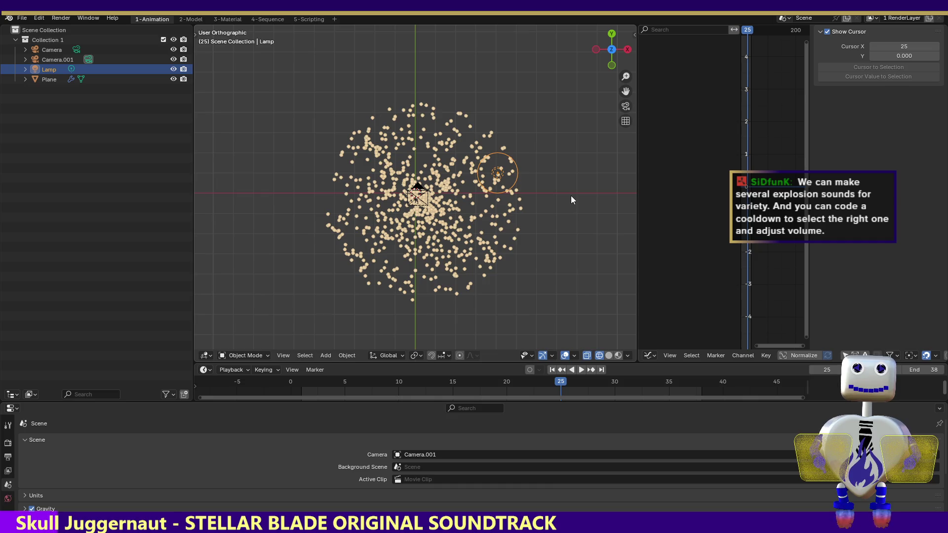
key("alt+Tab")
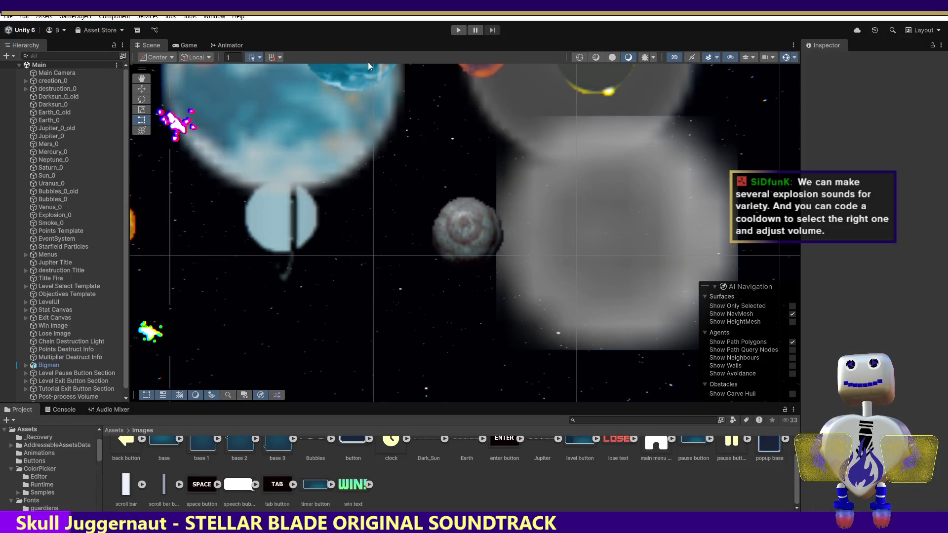
Enter Play mode and open the level-select panel from the game's main menu.
left_click(462, 30)
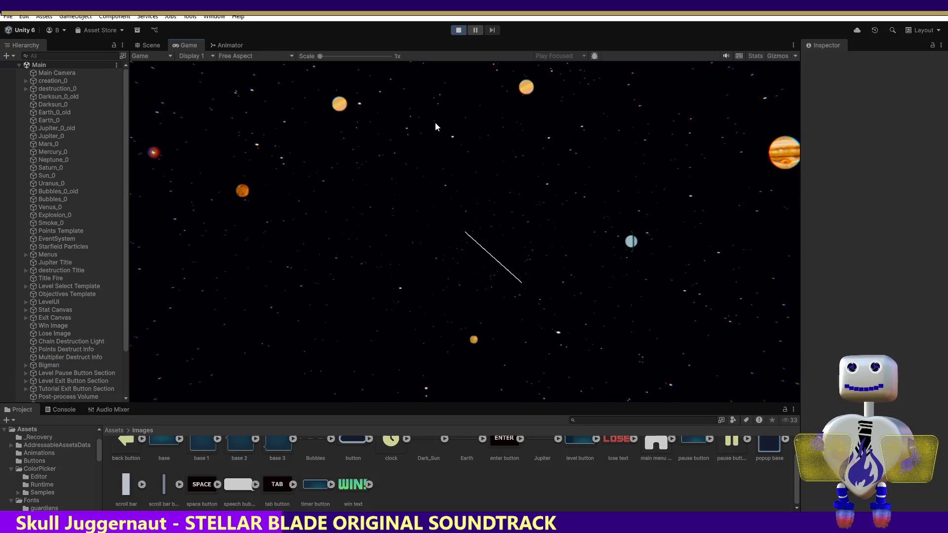
left_click(464, 205)
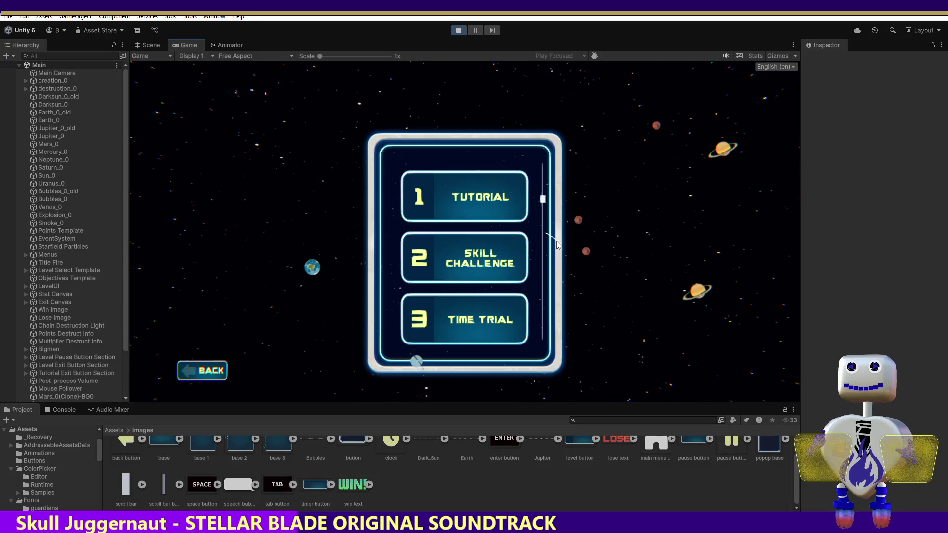
Start the Skill Challenge level and chain the brown planet to the grey asteroid.
left_click(495, 253)
left_click(673, 309)
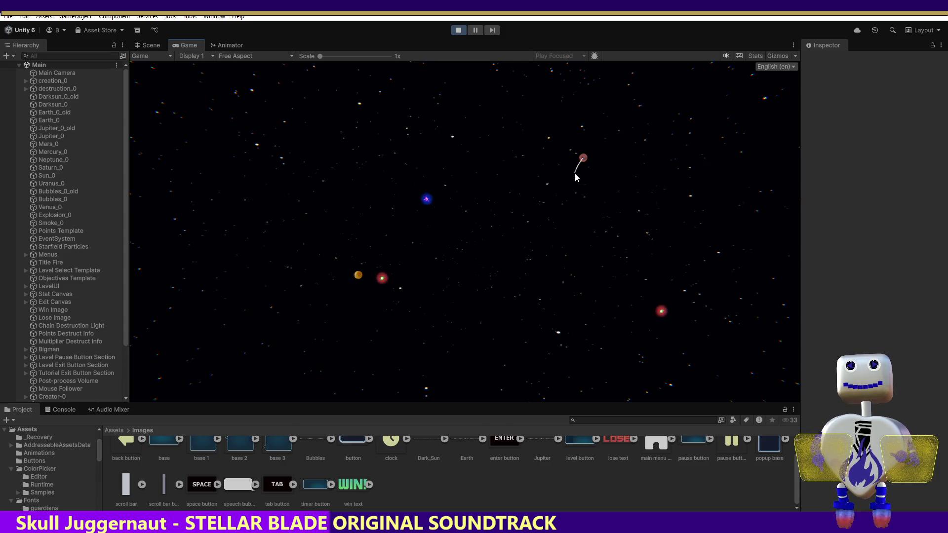
left_click(366, 270)
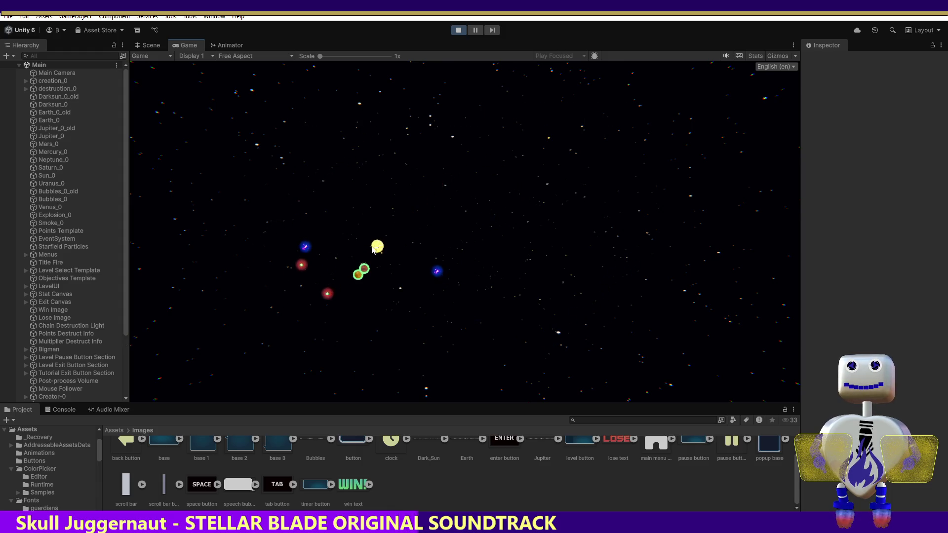
left_click(317, 240)
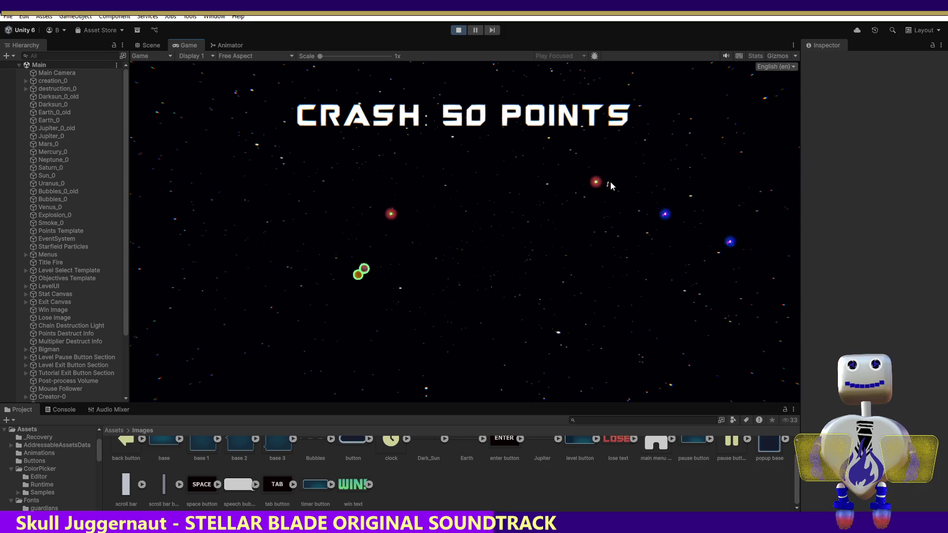
Drag the sun and Jupiter onto the green planet chain and crash it for points.
mouse_move(630, 244)
left_mouse_down()
mouse_move(534, 232)
mouse_move(474, 277)
left_mouse_up()
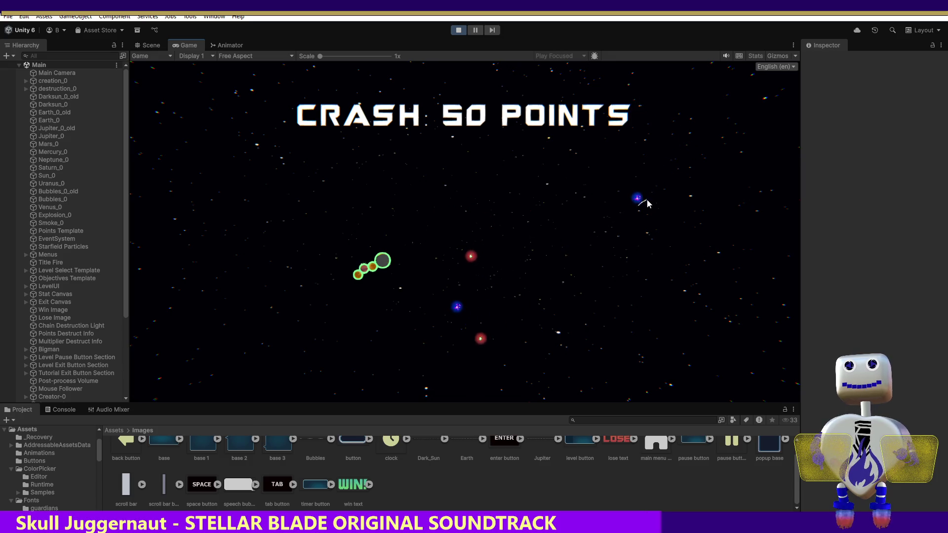
mouse_move(613, 224)
left_mouse_down()
mouse_move(511, 227)
mouse_move(408, 263)
left_mouse_up()
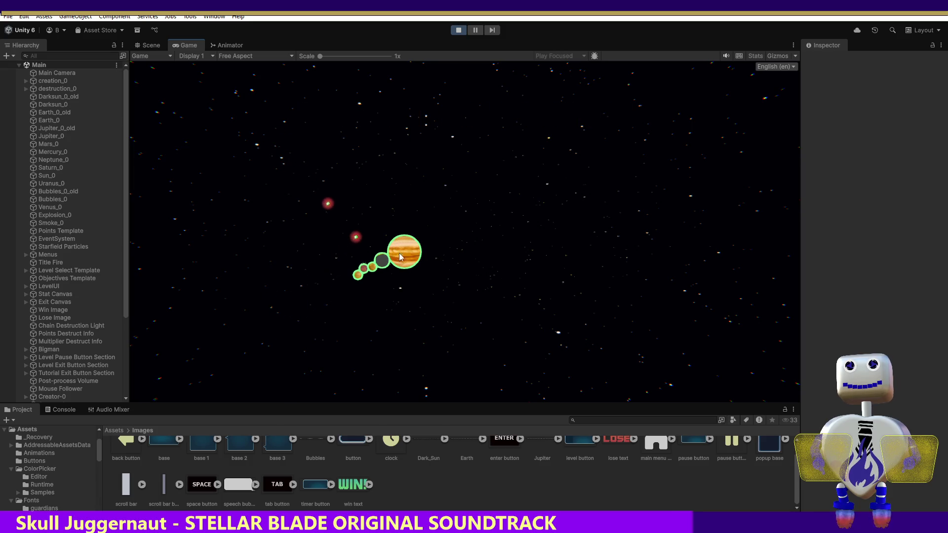
left_click(380, 268)
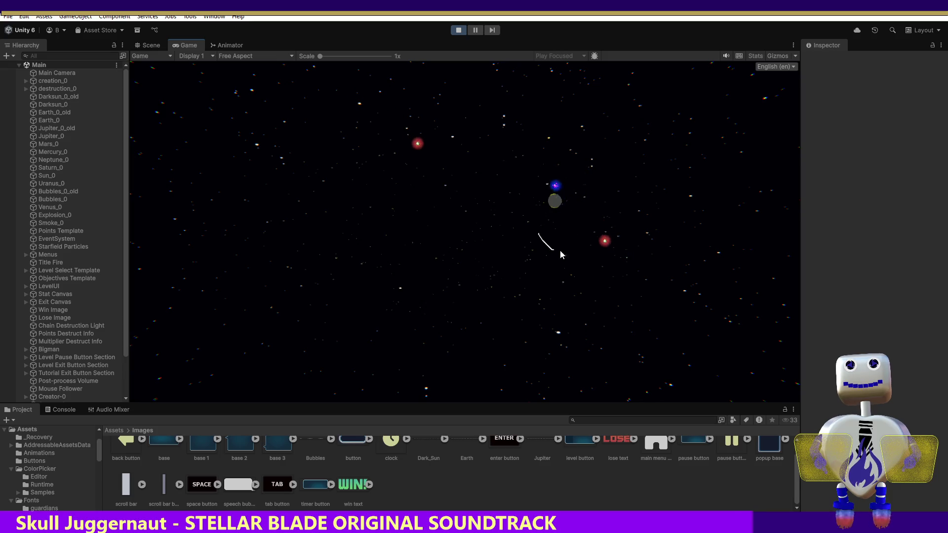
Link neighbouring planets and the small red one, detonate the Saturns and Jupiter cluster, then exit Play mode.
left_click(585, 193)
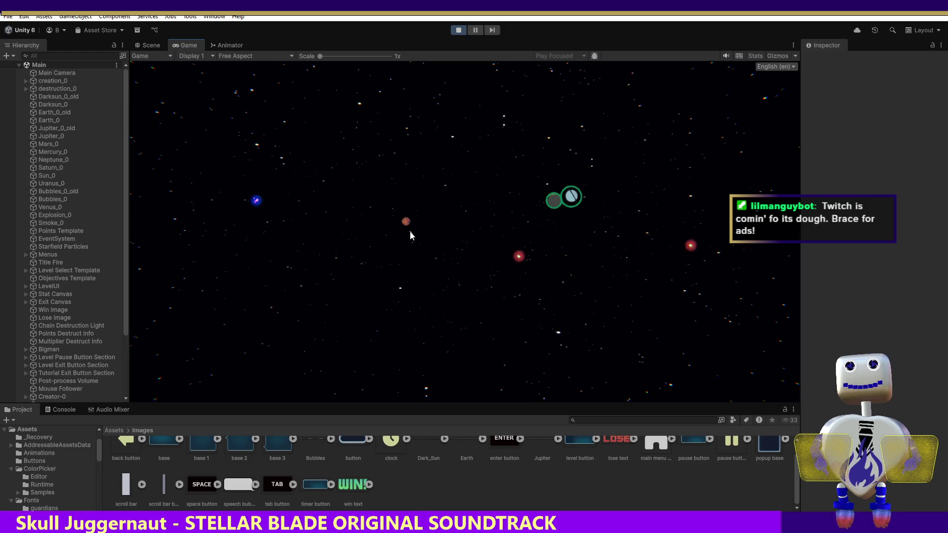
left_click(541, 198)
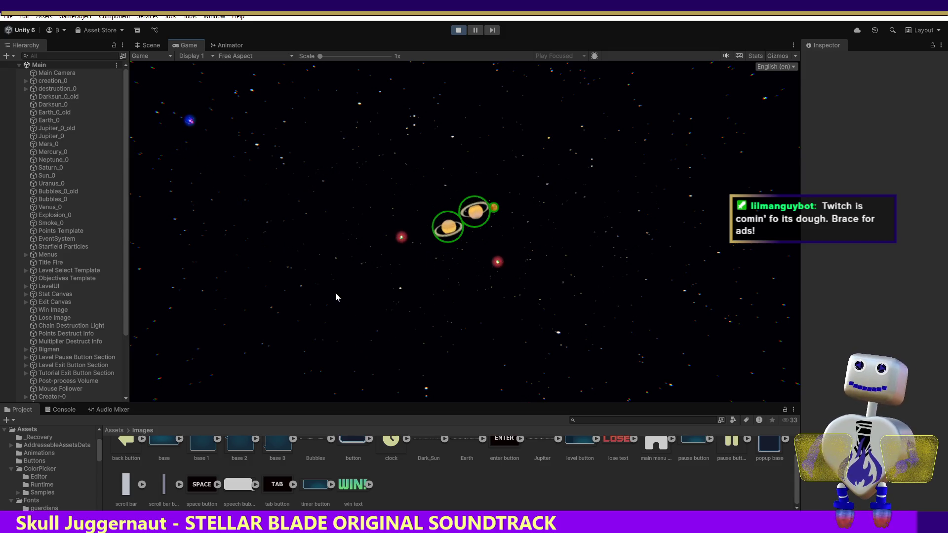
left_click(449, 225)
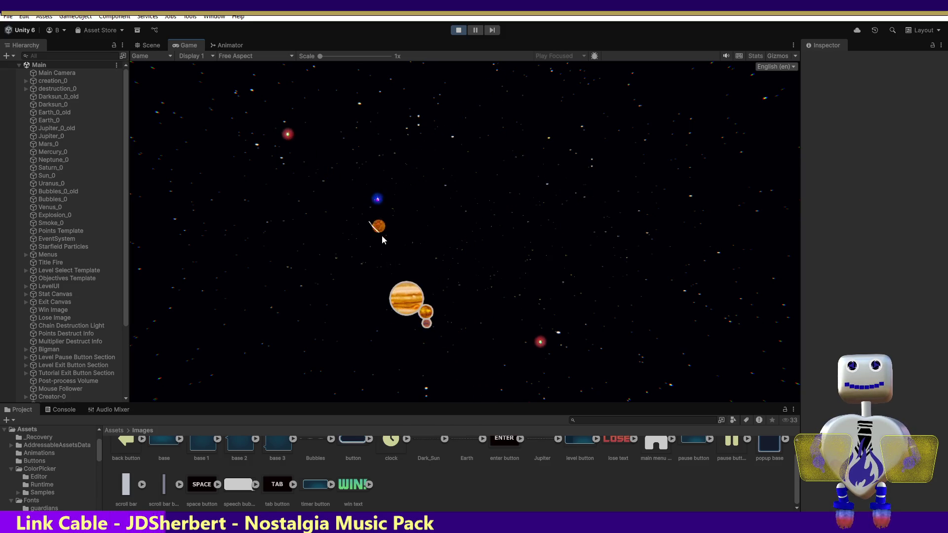
left_click(408, 290)
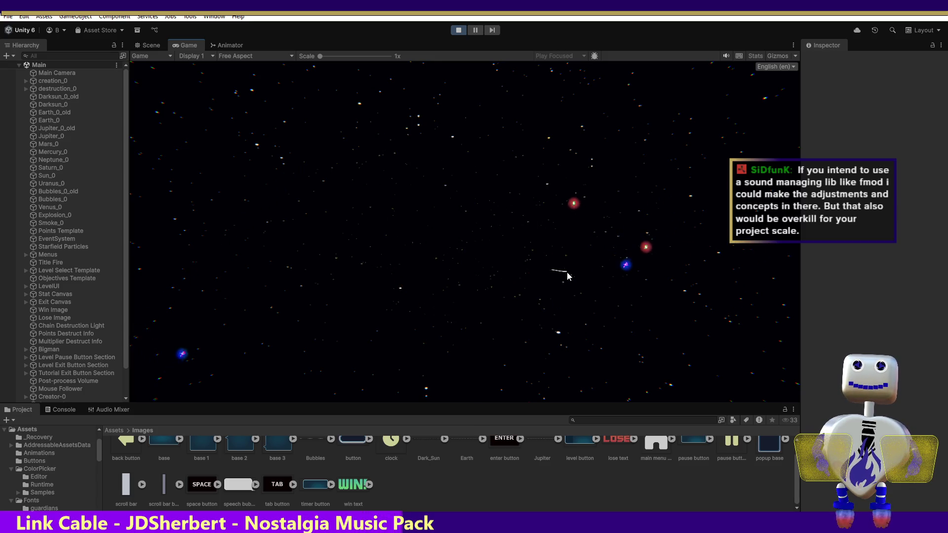
left_click(459, 34)
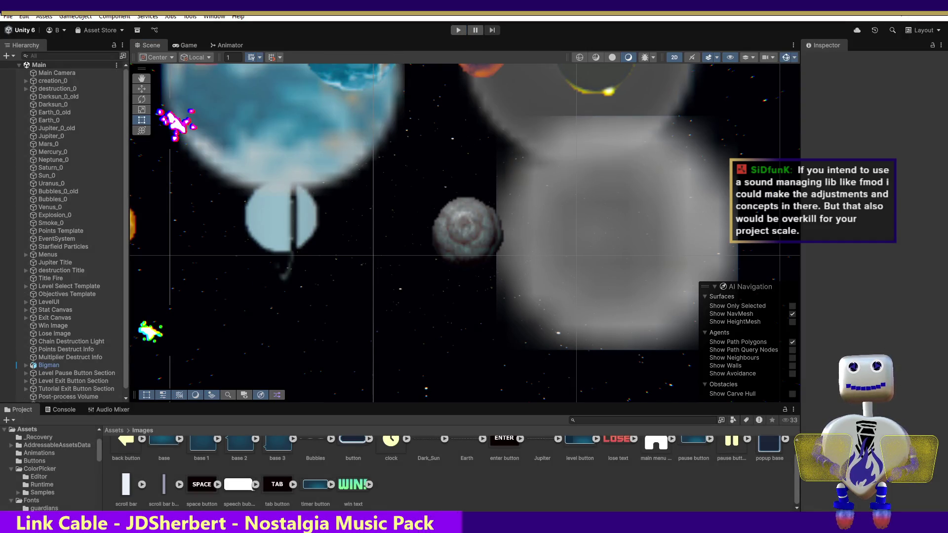
Return to the Blender window with the explosion particle scene.
key("alt+Tab")
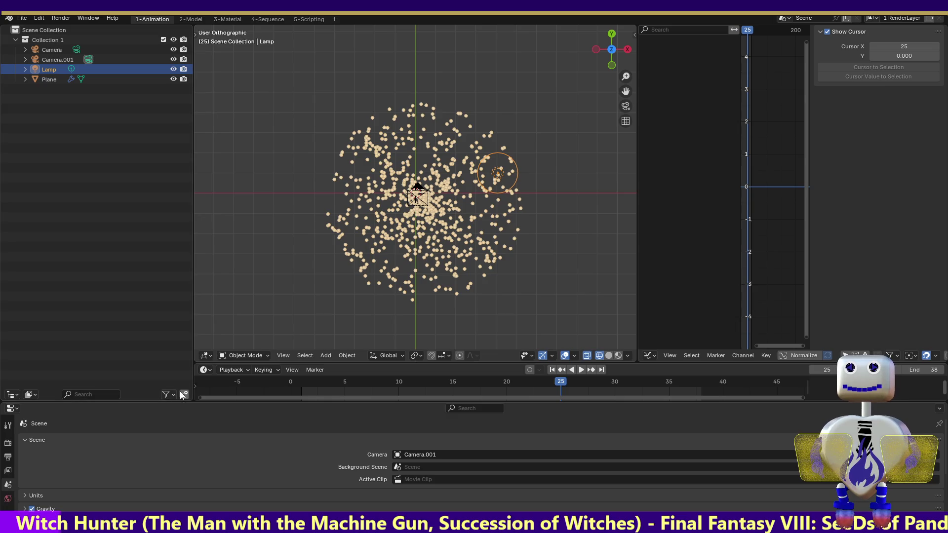
Enlarge the properties area, reselect the Lamp, and change its light type to Sun.
left_click_drag(165, 402, 167, 376)
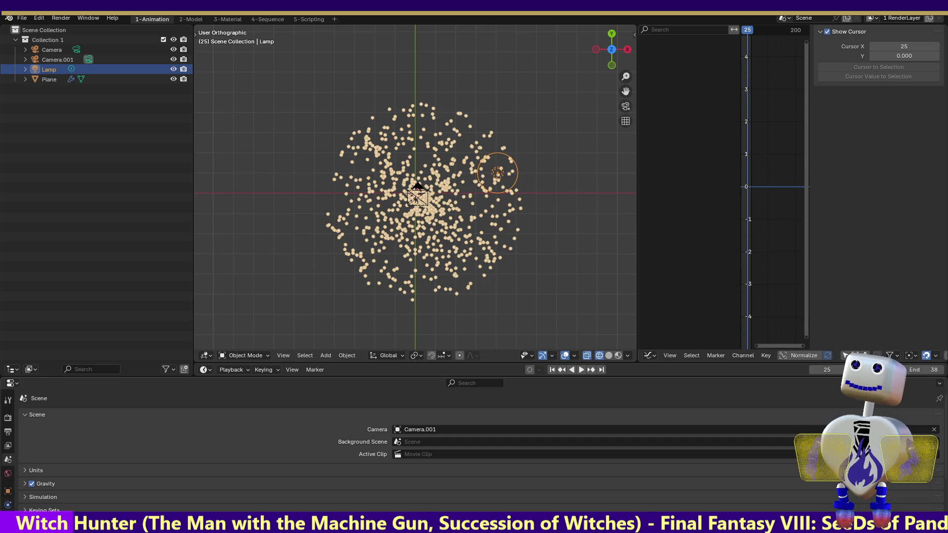
left_click(7, 505)
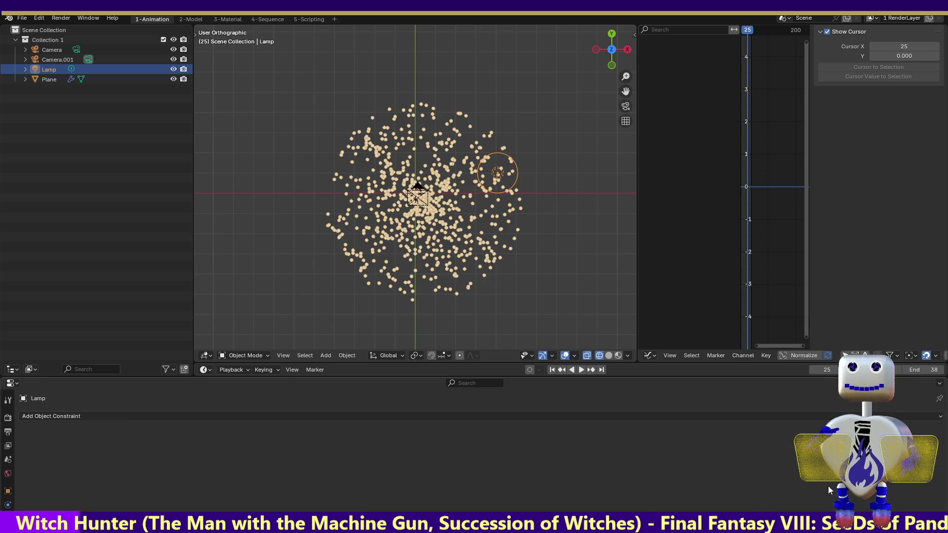
left_click(8, 474)
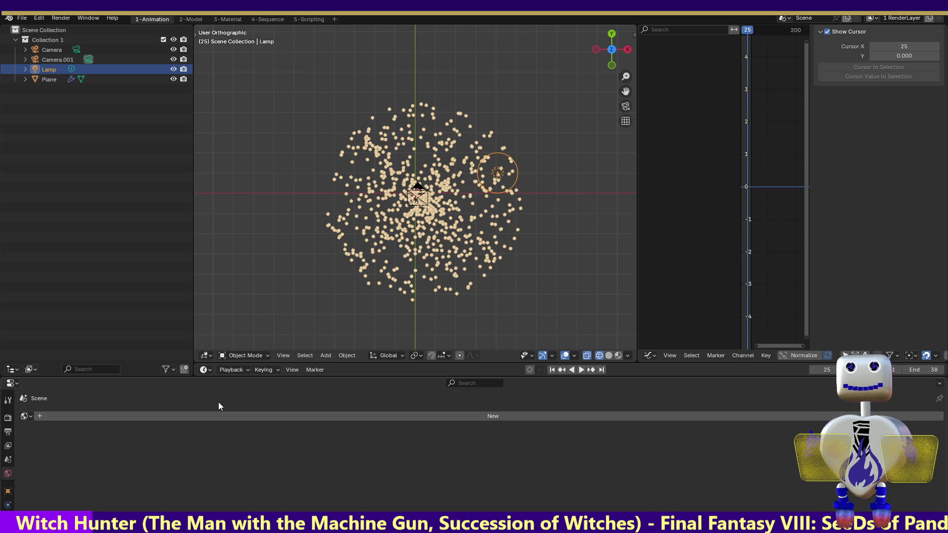
left_click(413, 173)
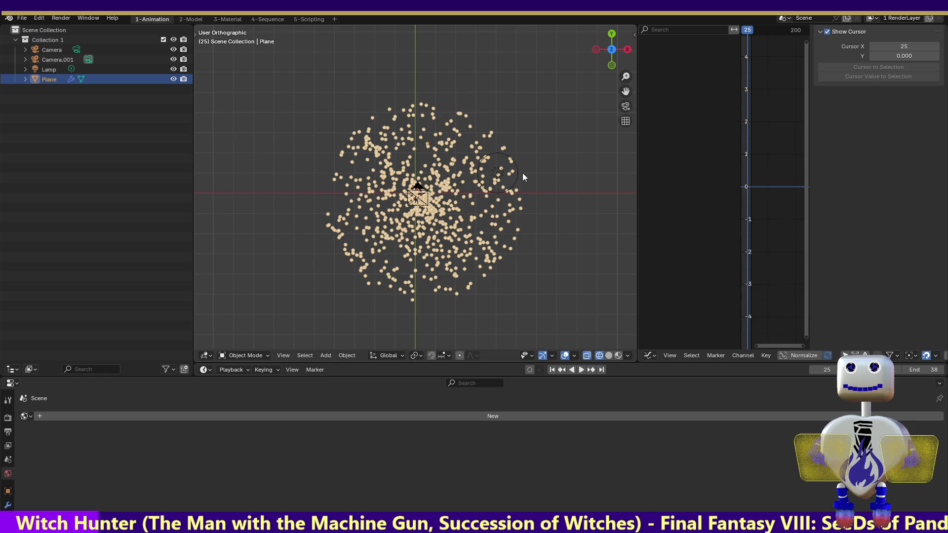
left_click(496, 170)
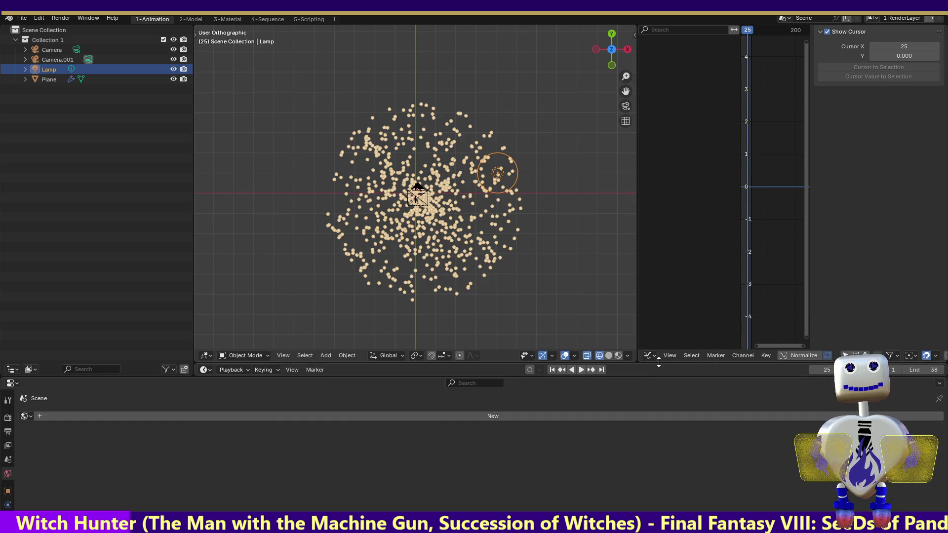
mouse_move(659, 363)
left_mouse_down()
mouse_move(617, 346)
mouse_move(567, 269)
mouse_move(543, 261)
left_mouse_up()
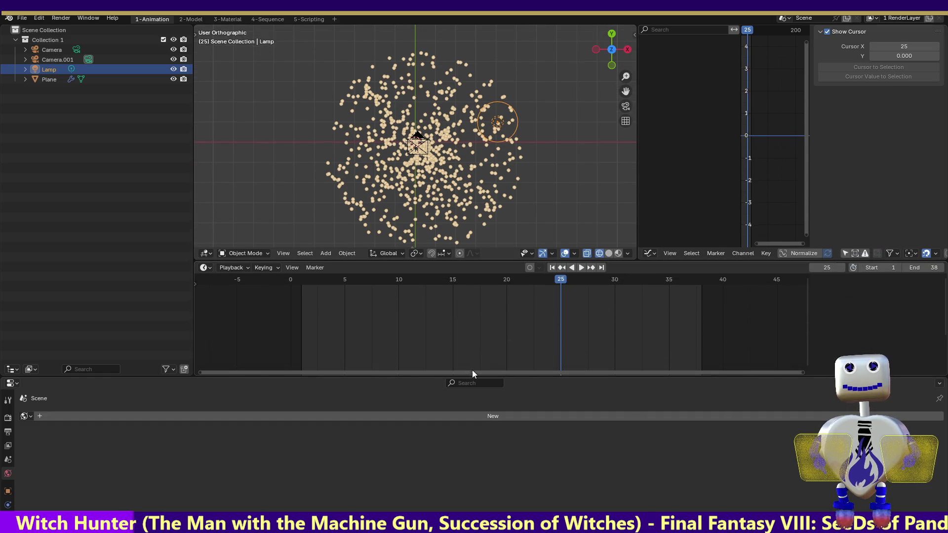
mouse_move(472, 375)
left_mouse_down()
mouse_move(474, 336)
mouse_move(429, 287)
left_mouse_up()
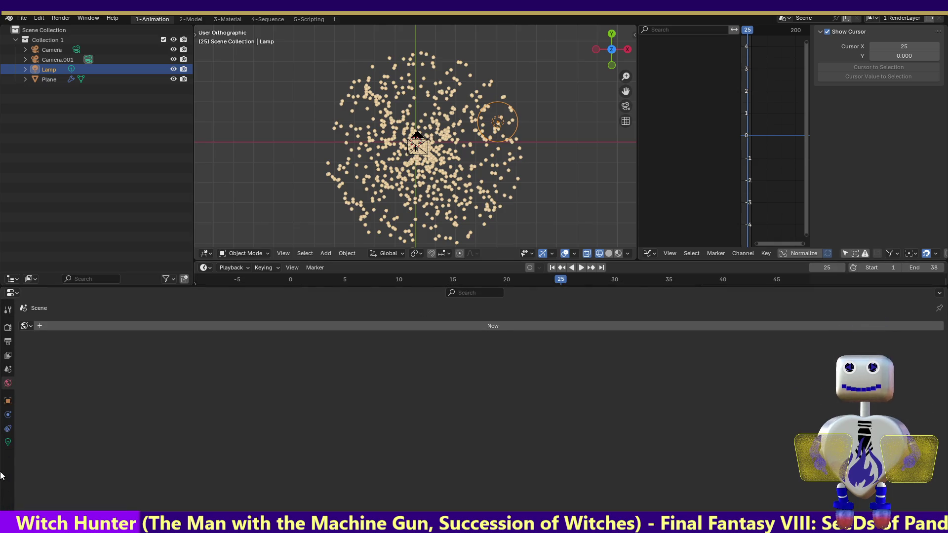
left_click(8, 442)
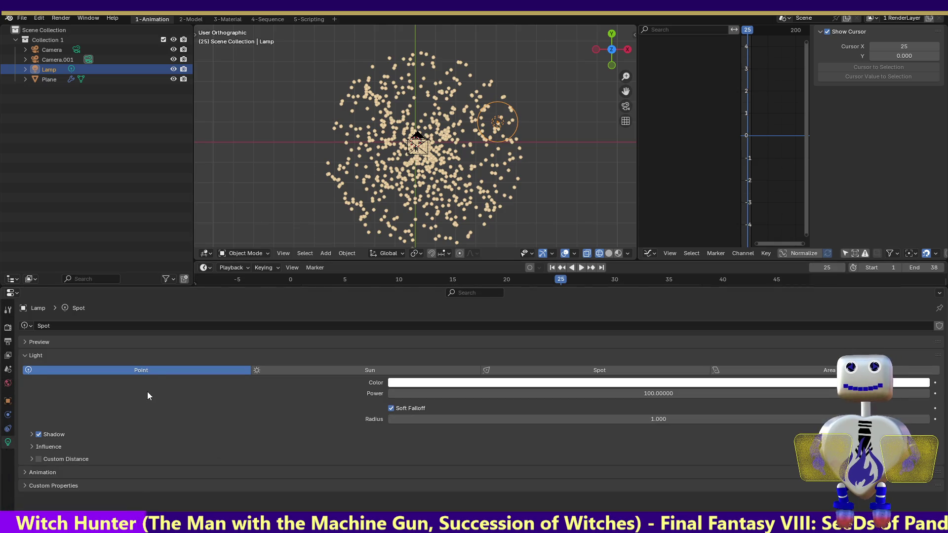
left_click(326, 371)
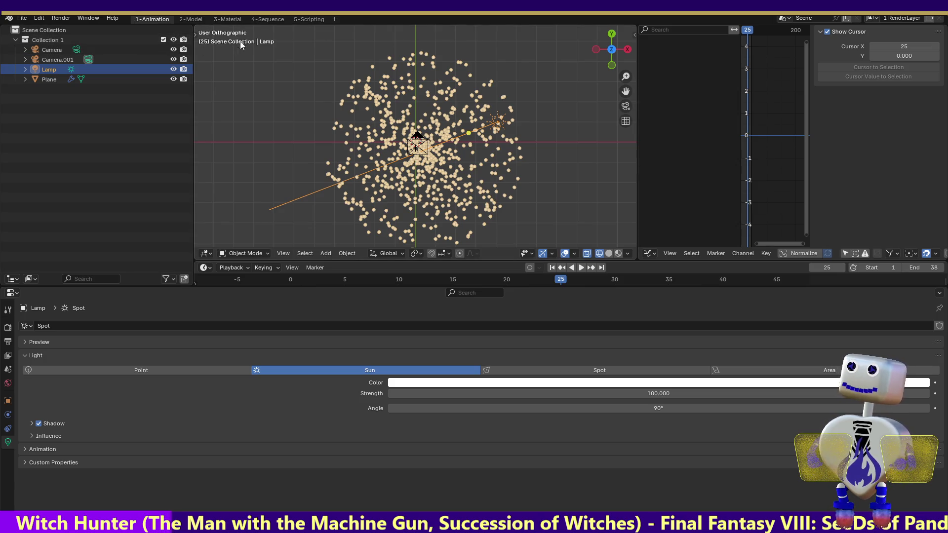
left_click(197, 21)
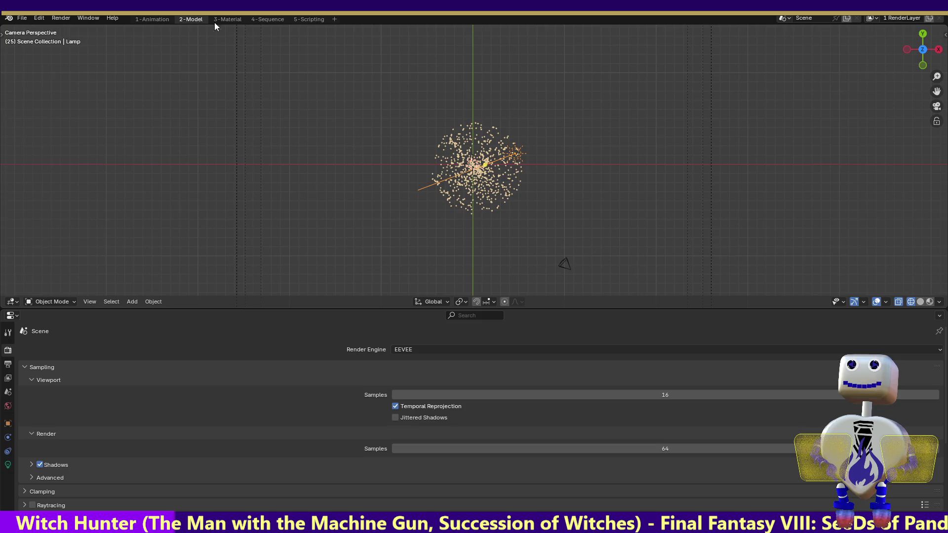
In top view, move the sun lamp to the lower right of the explosion particles.
left_click(524, 156)
left_click(921, 34)
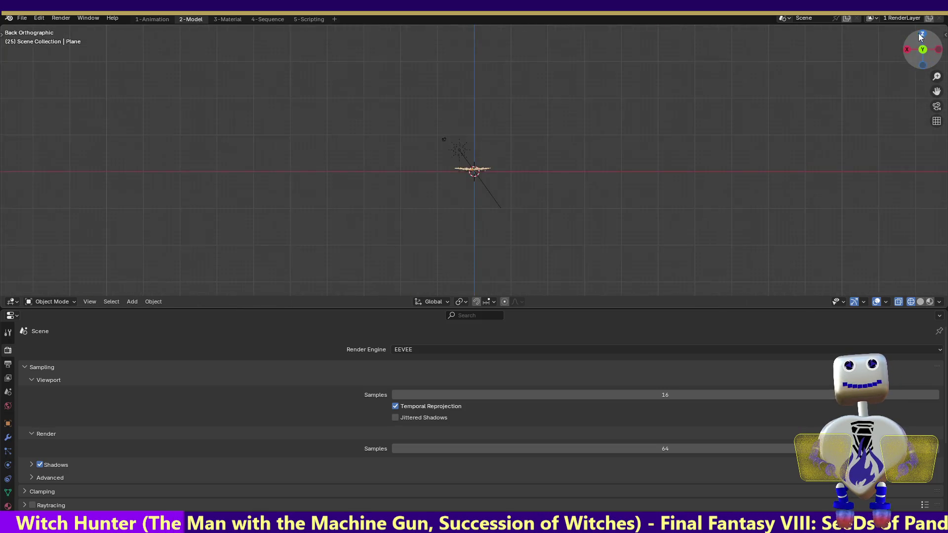
left_click(459, 151)
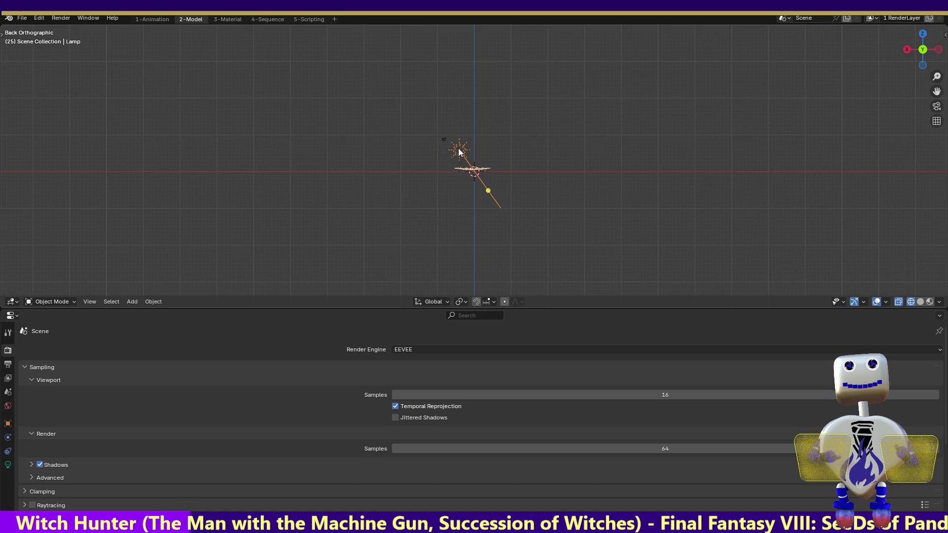
left_click(920, 34)
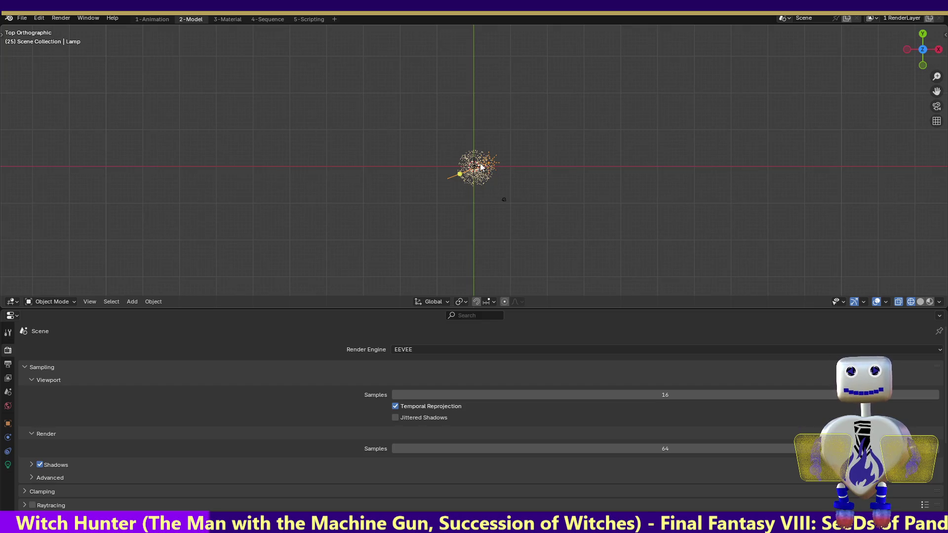
mouse_move(481, 167)
left_mouse_down()
mouse_move(488, 191)
mouse_move(476, 157)
left_mouse_up()
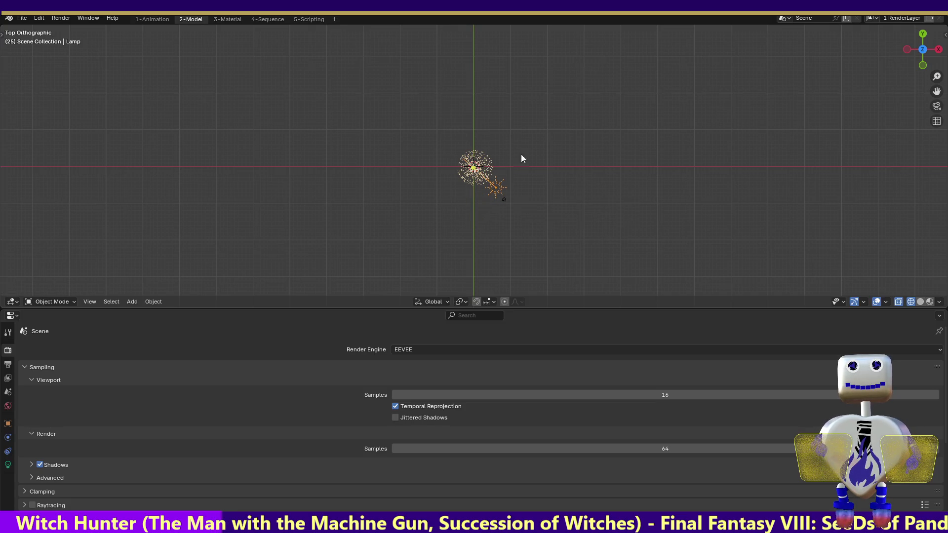
Angle the sun's light shallowly across the particles from side and top views, then test-render.
left_click(910, 49)
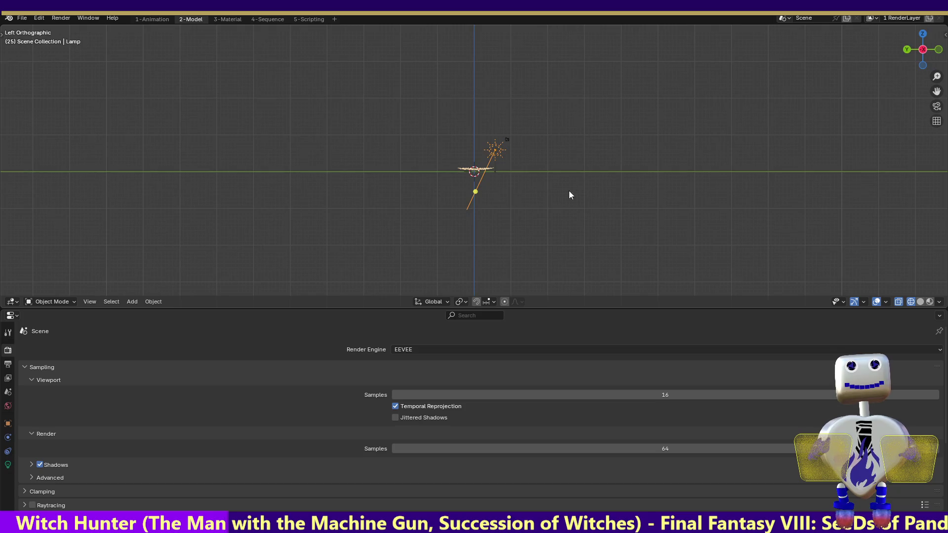
left_click_drag(477, 192, 476, 167)
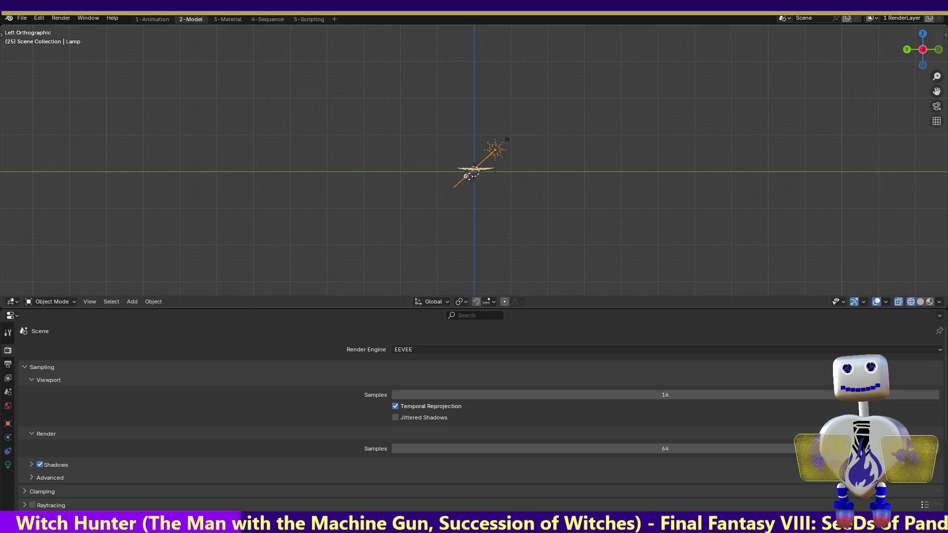
left_click_drag(465, 174, 471, 169)
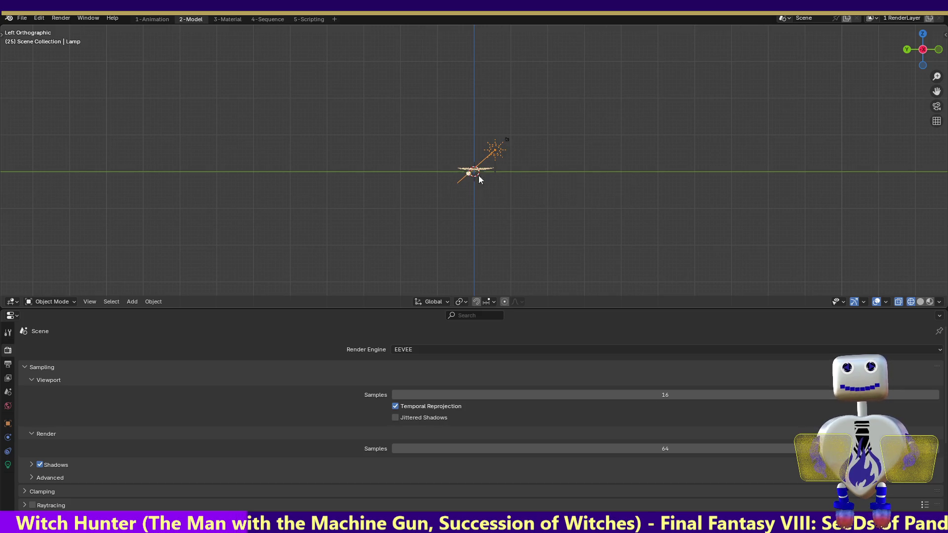
left_click(920, 34)
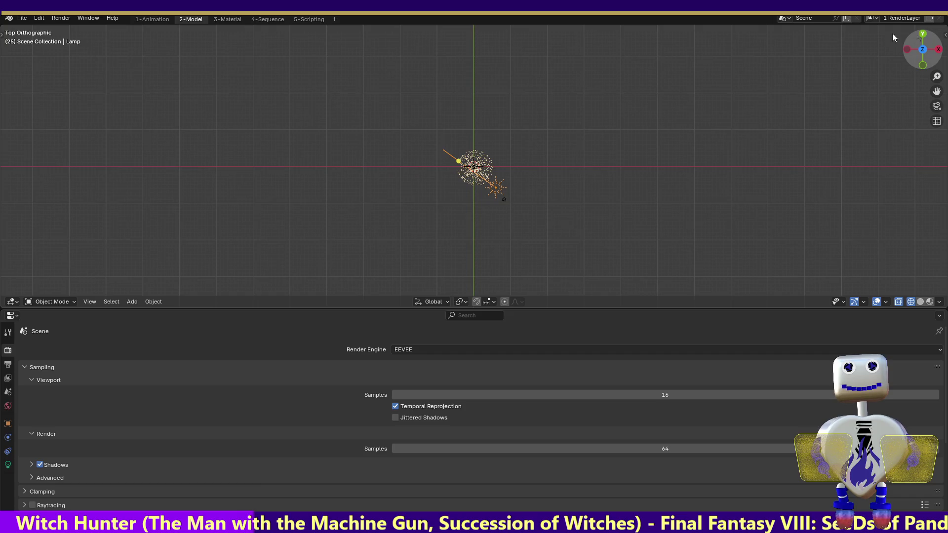
left_click_drag(459, 160, 473, 166)
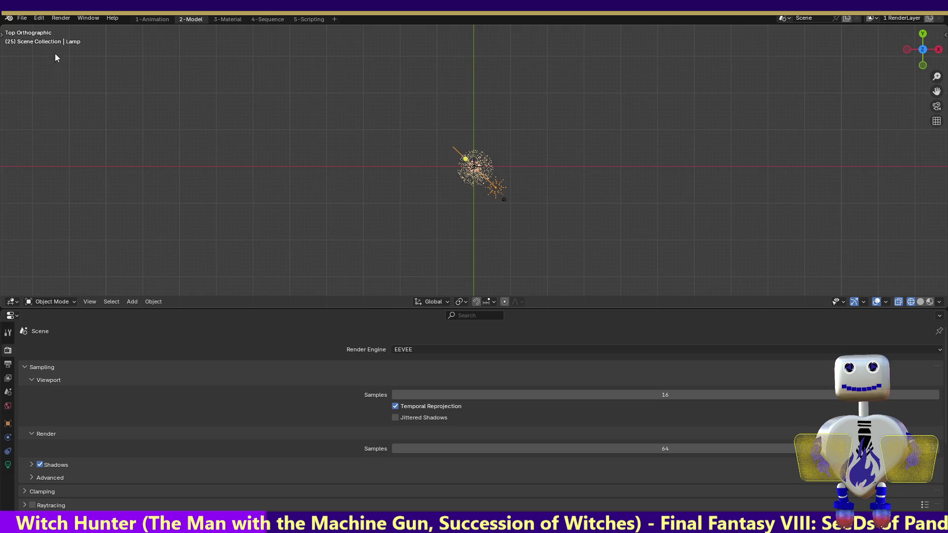
left_click(61, 17)
left_click(59, 28)
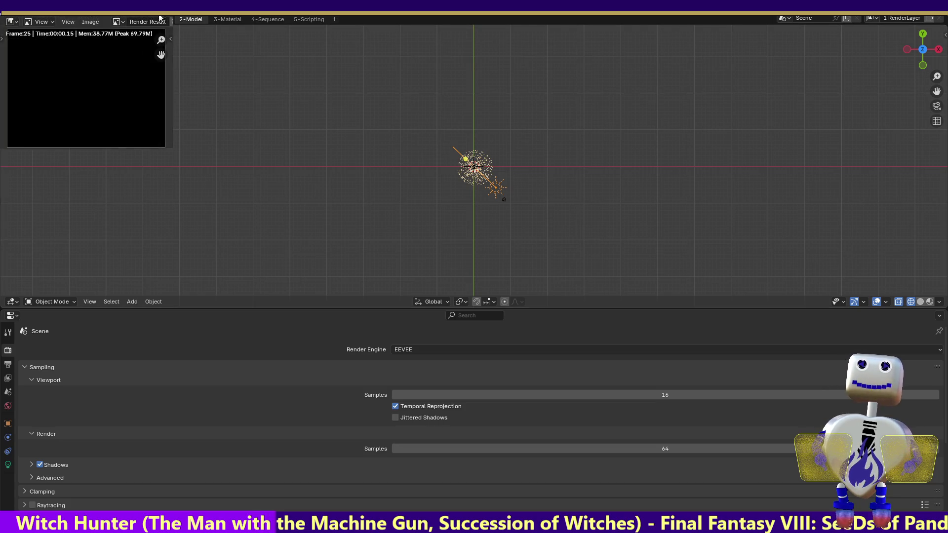
Close the render result and set the sun lamp's strength to 1.5.
key("Escape")
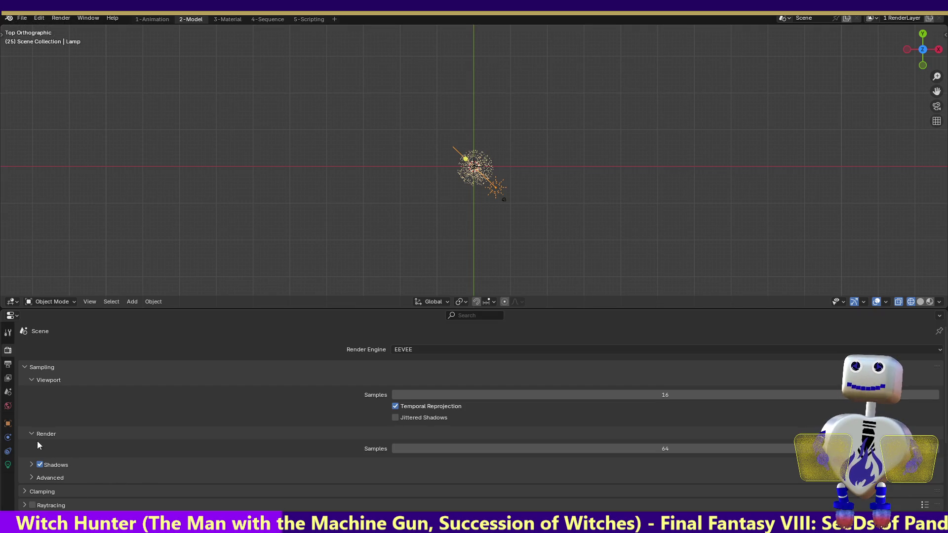
left_click(11, 466)
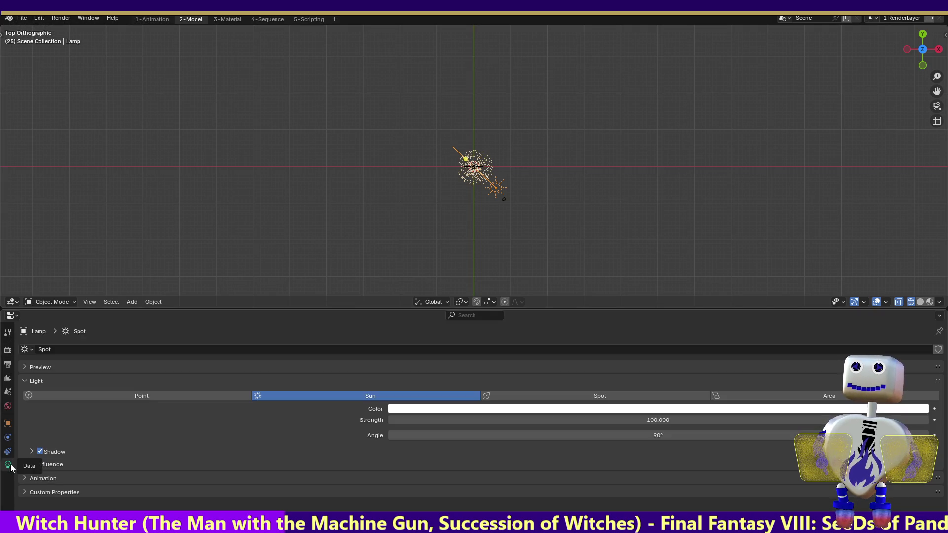
left_click(651, 420)
type("1.5")
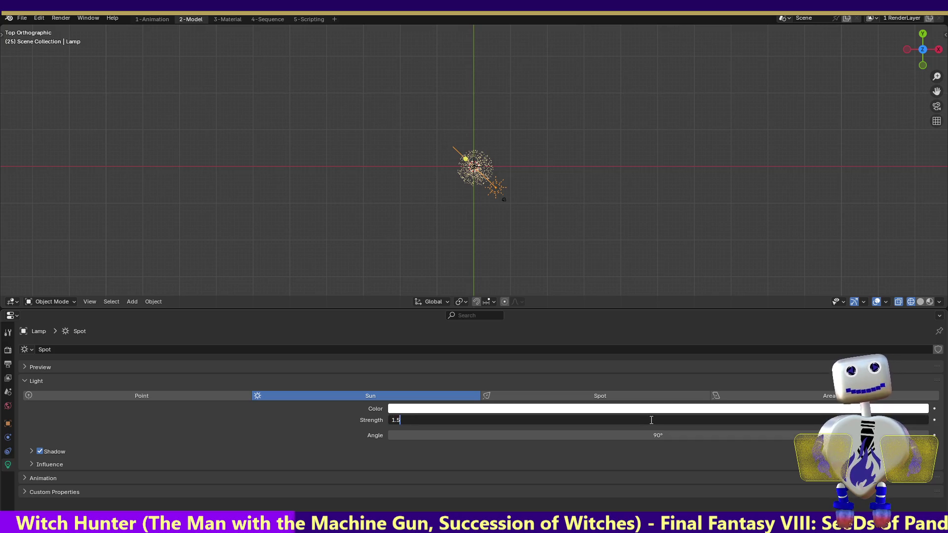
key("Return")
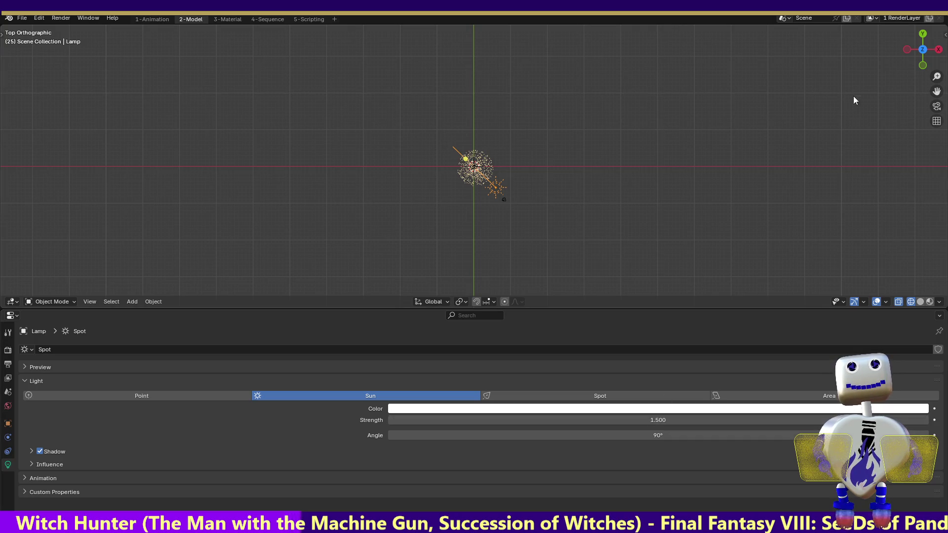
Zoom in on the lamp and flat particle cloud in Left Orthographic view, then return to Animation.
left_click(906, 49)
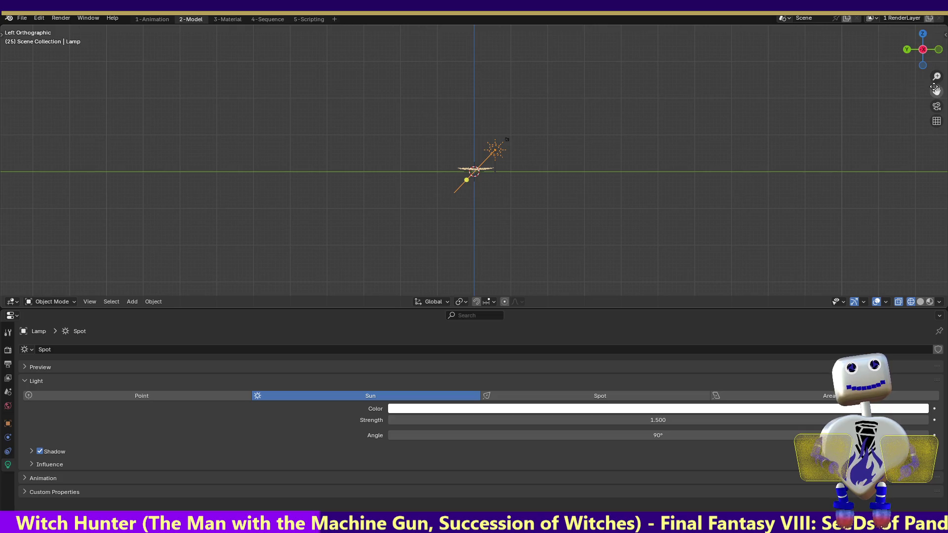
scroll(474, 166, "up", 8)
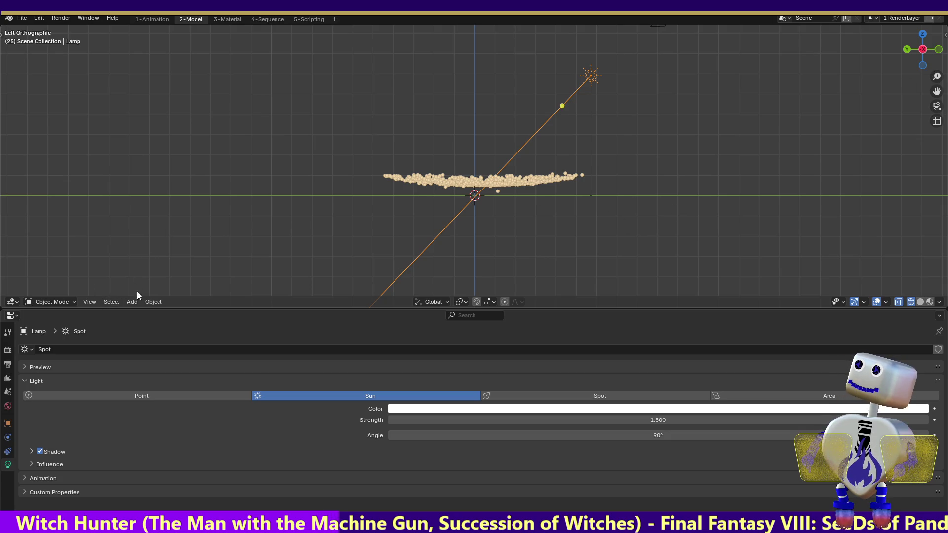
left_click(158, 19)
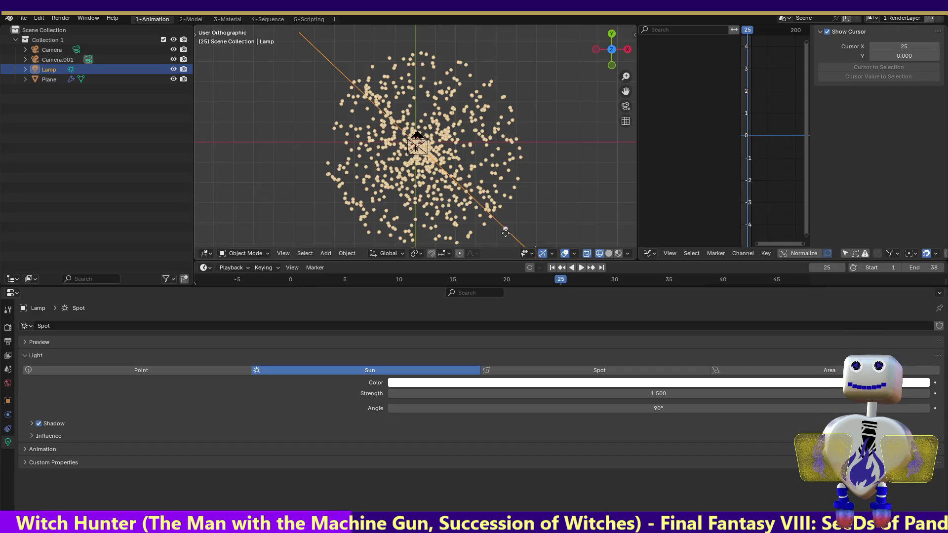
Re-aim the sun's light more steeply and check it with a test render.
left_click_drag(505, 233, 444, 173)
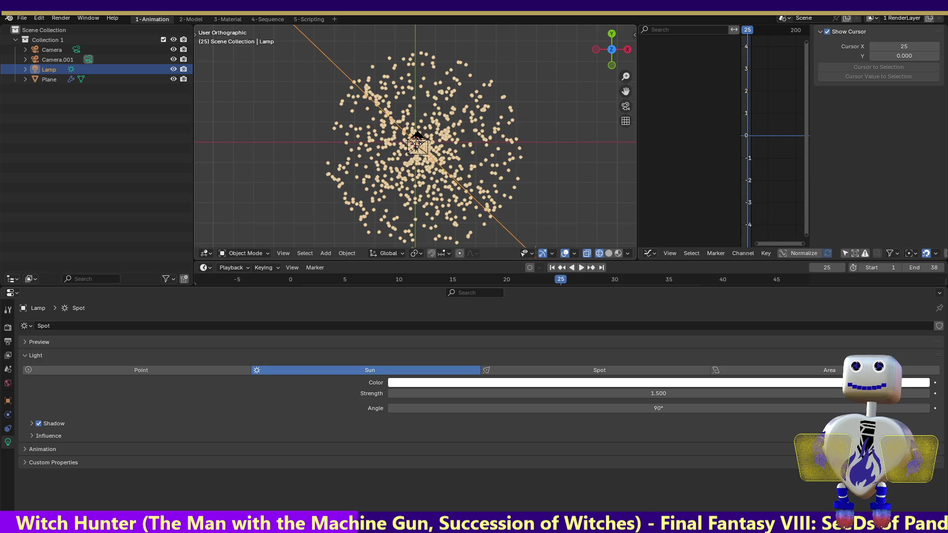
left_click(596, 49)
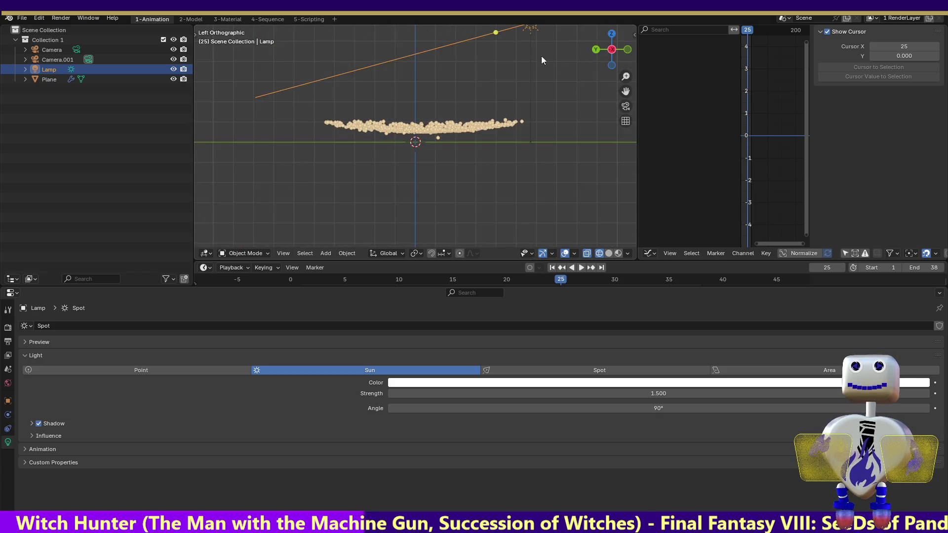
mouse_move(493, 35)
left_mouse_down()
mouse_move(434, 140)
mouse_move(415, 142)
left_mouse_up()
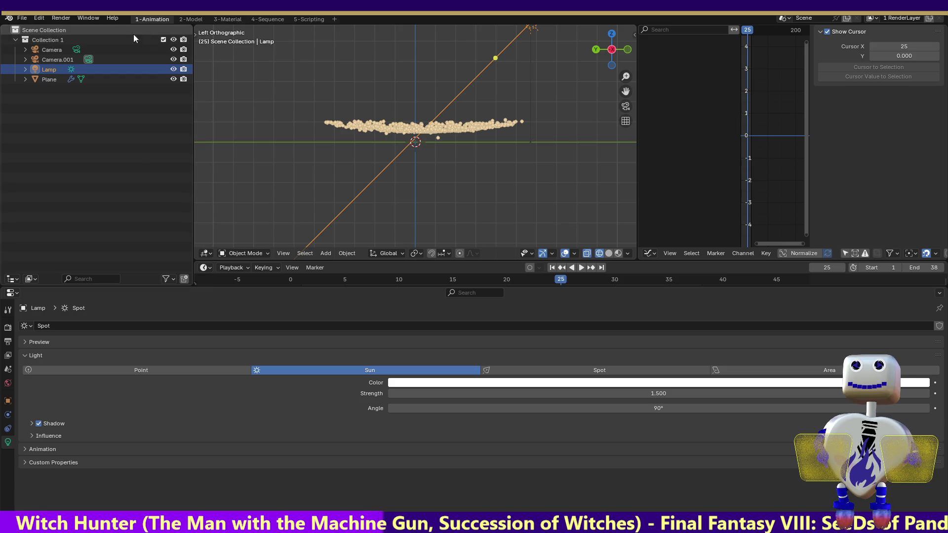
left_click(61, 18)
left_click(71, 28)
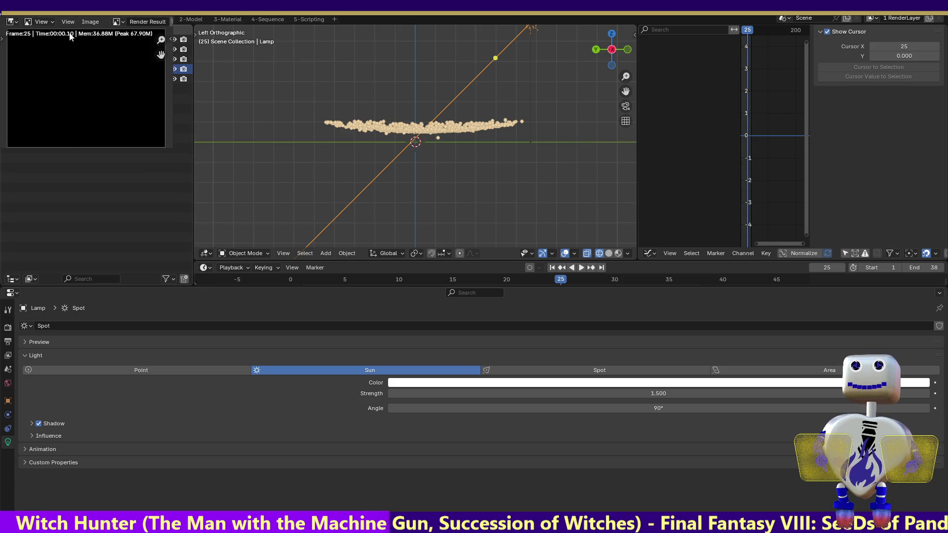
key("Escape")
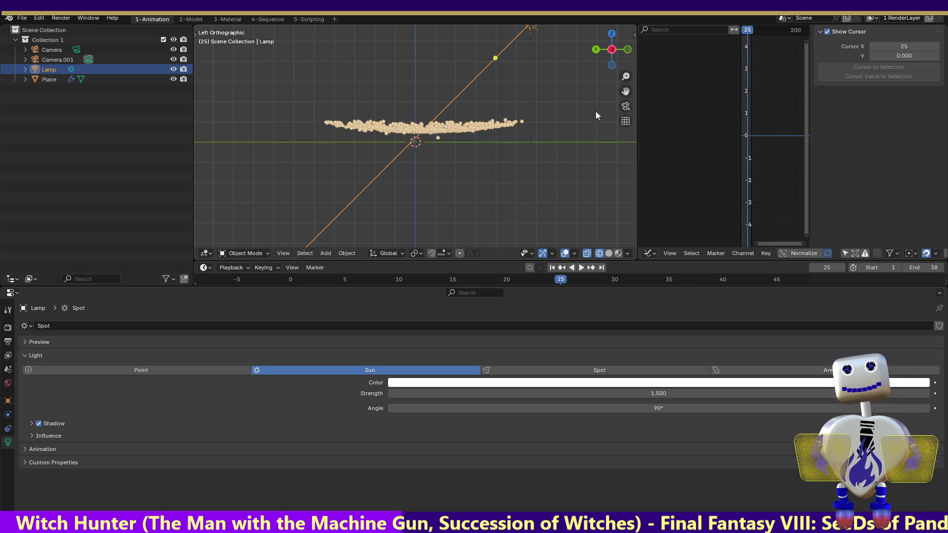
Rewind the animation to frame 0 and deselect all objects.
left_click(50, 79)
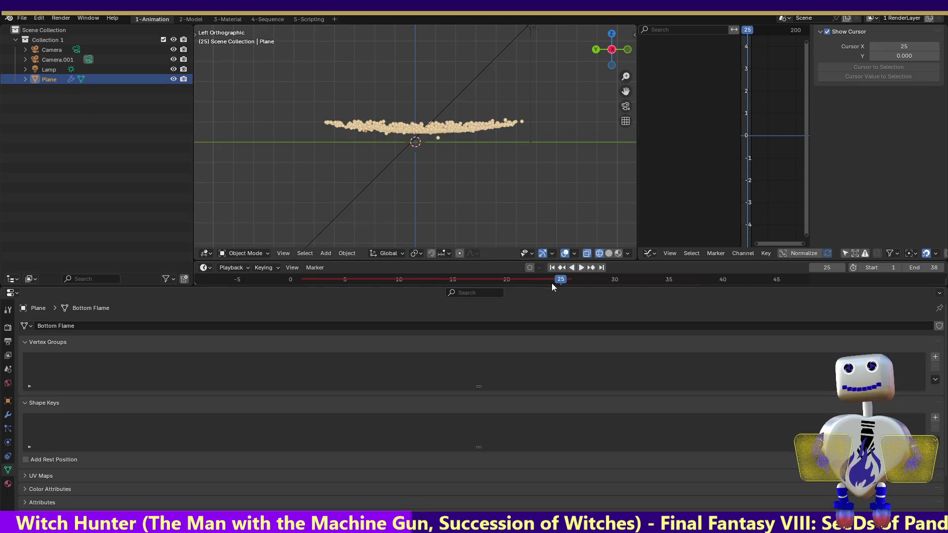
key("space")
key("Left")
key("Left")
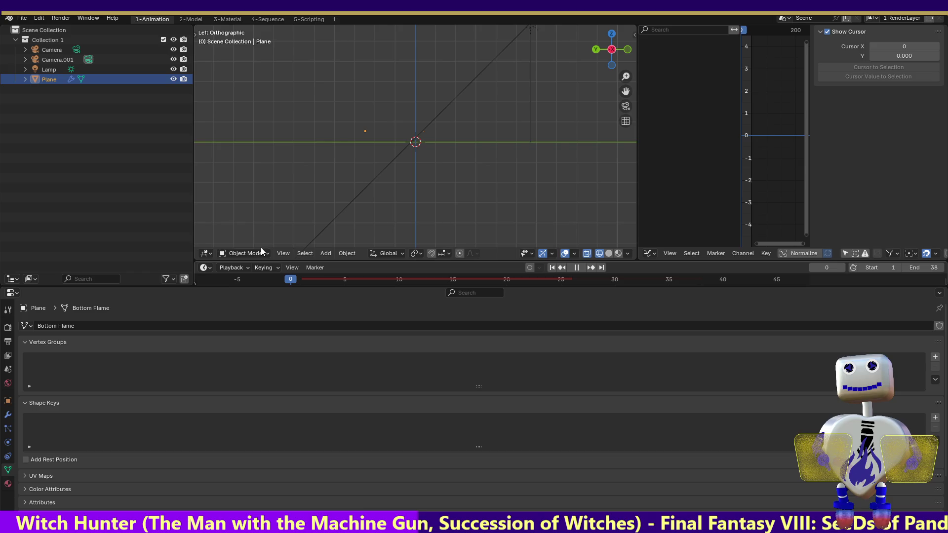
key("space")
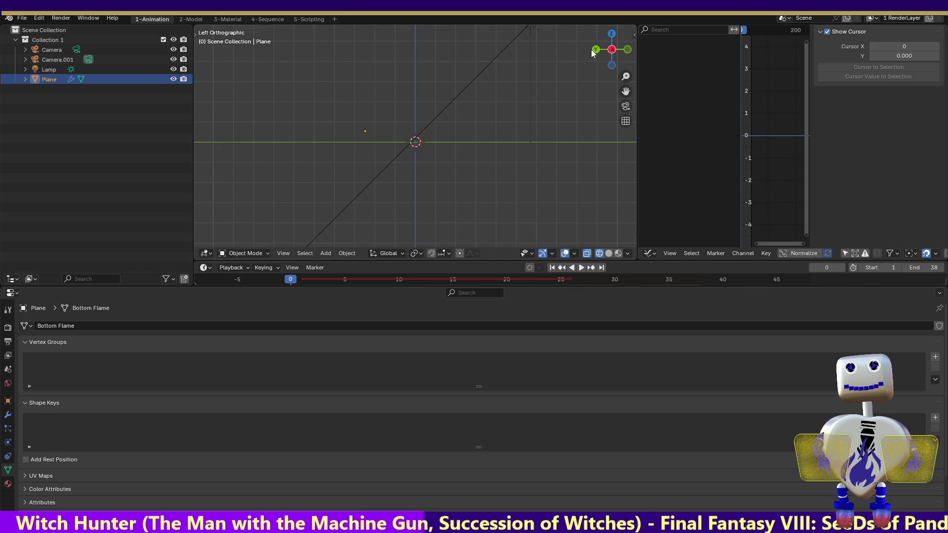
key("alt+a")
Swing the sun's direction to a 45° diagonal and zoom out to show lamp and camera.
left_click(596, 50)
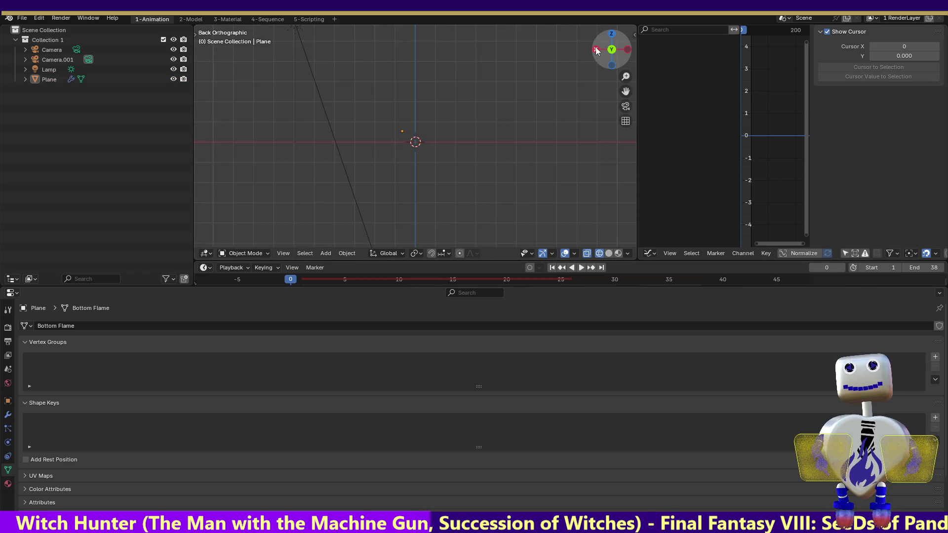
left_click(45, 80)
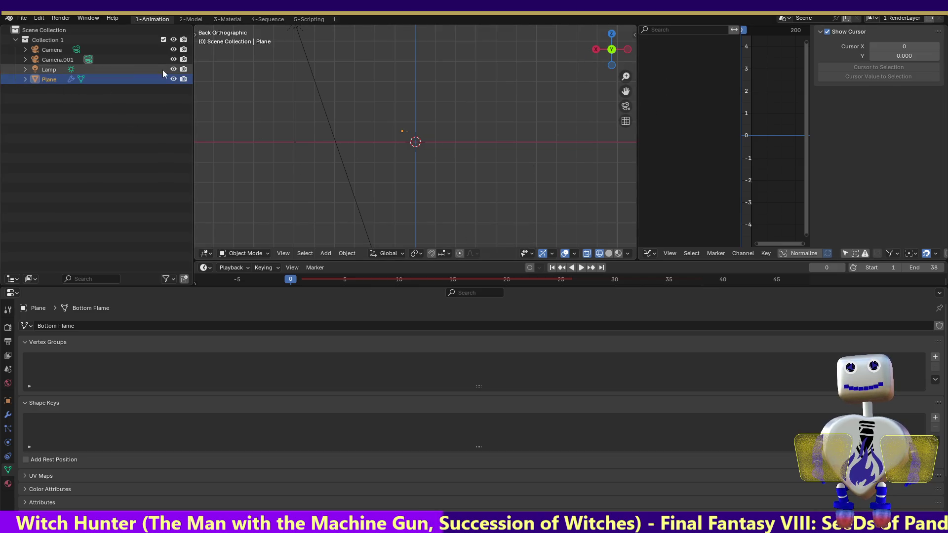
left_click(52, 70)
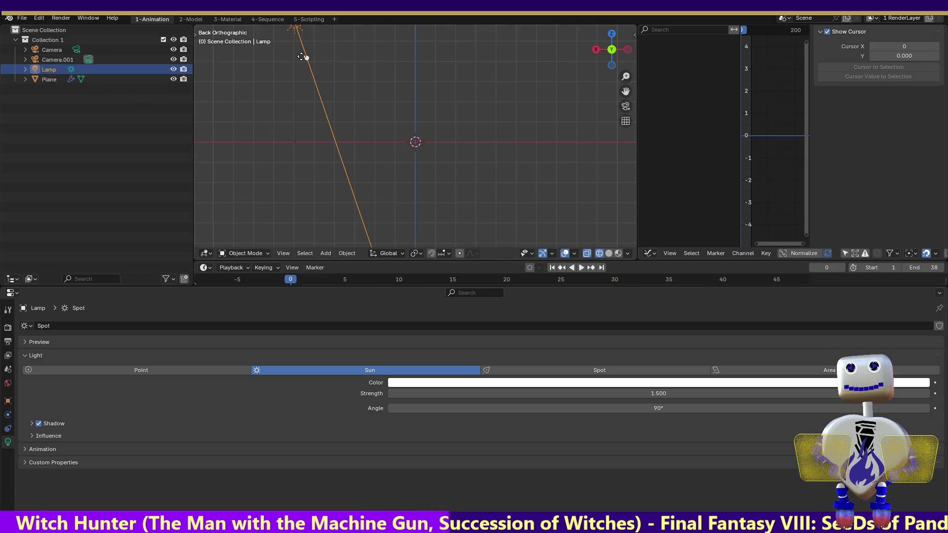
mouse_move(301, 57)
left_mouse_down()
mouse_move(331, 59)
mouse_move(326, 53)
left_mouse_up()
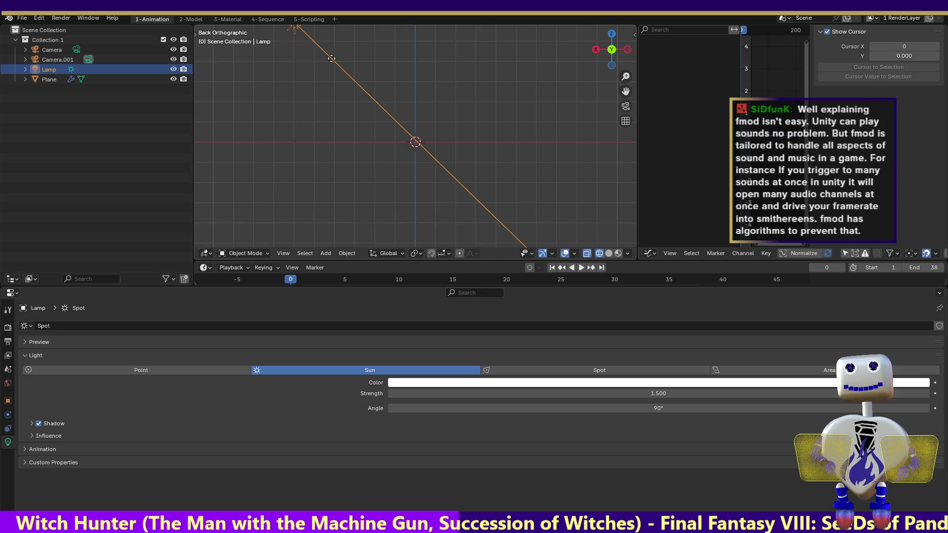
left_click(614, 33)
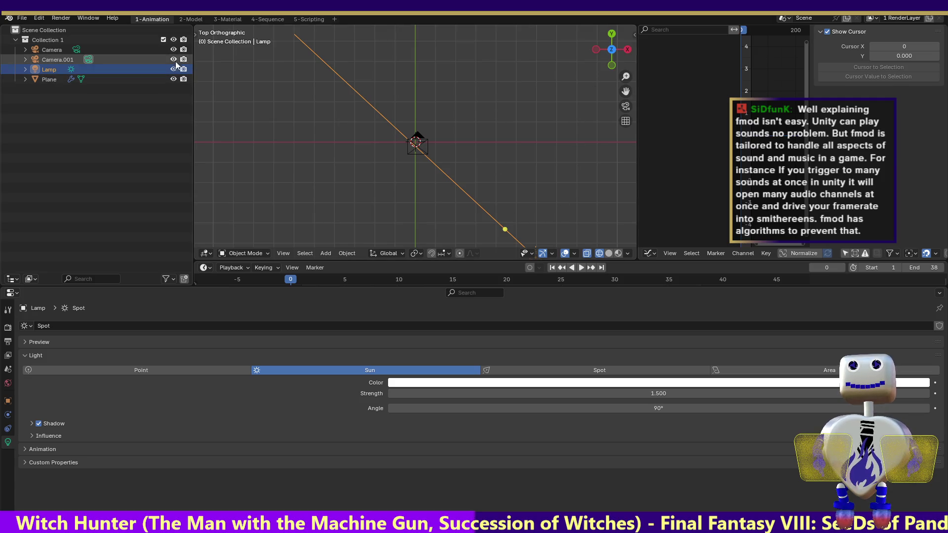
left_click_drag(626, 76, 625, 118)
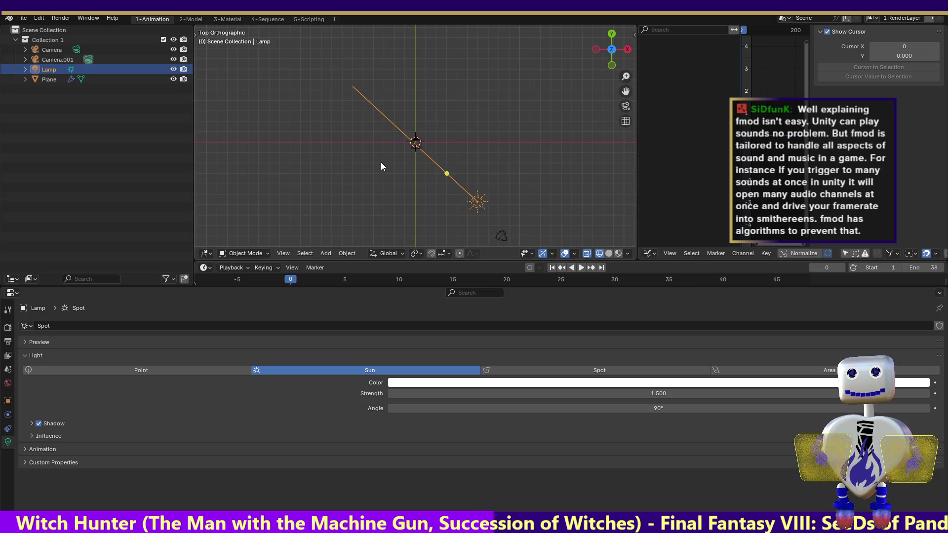
Place the sun lamp at the origin, shift it sideways, and tilt its light diagonally through the origin.
key("g")
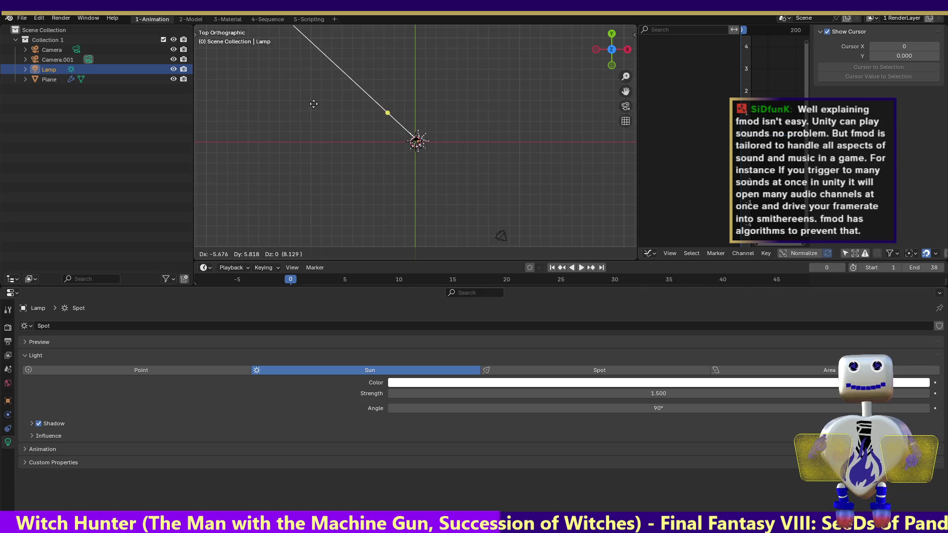
left_click(313, 106)
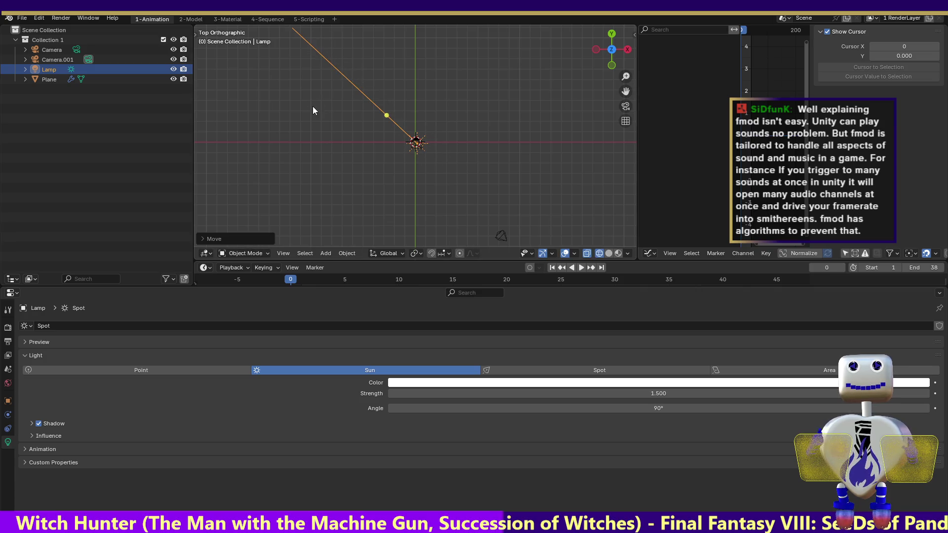
left_click(597, 50)
mouse_move(391, 110)
left_mouse_down()
mouse_move(415, 140)
mouse_move(416, 129)
left_mouse_up()
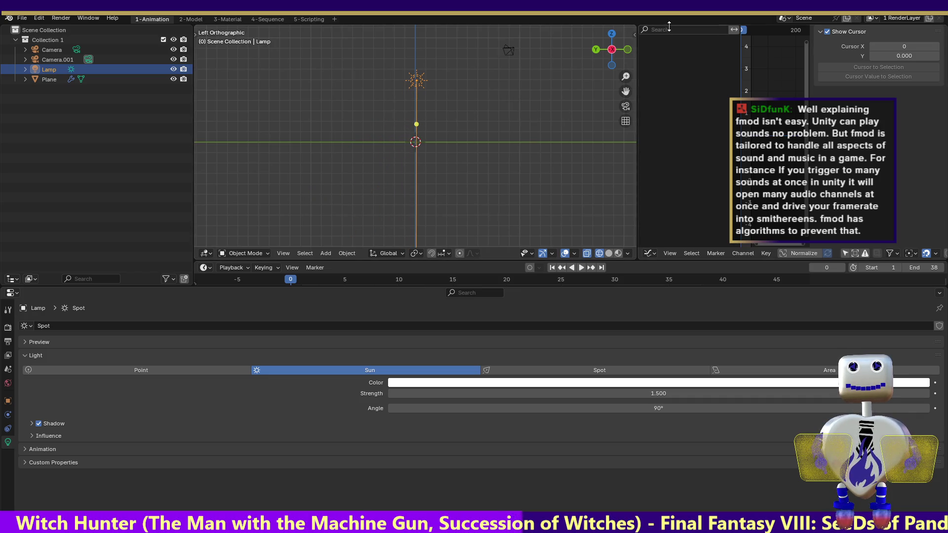
left_click(416, 77)
mouse_move(417, 76)
left_mouse_down()
mouse_move(504, 73)
mouse_move(479, 72)
left_mouse_up()
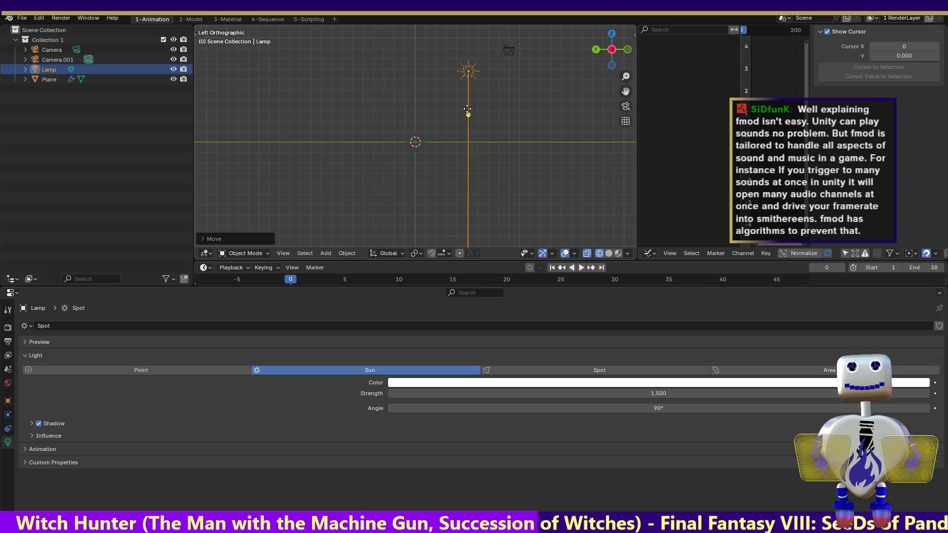
mouse_move(466, 114)
left_mouse_down()
mouse_move(434, 119)
mouse_move(439, 110)
left_mouse_up()
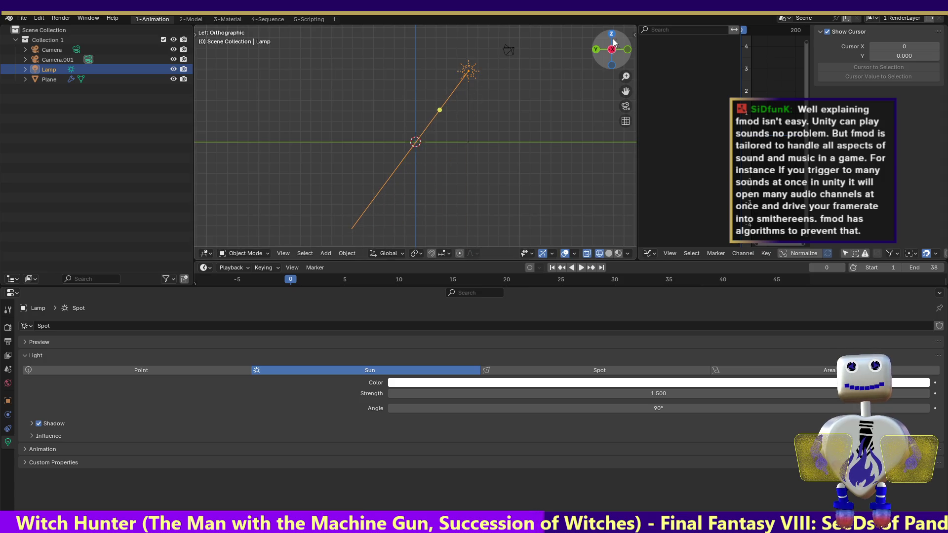
Move the sun lamp out toward the camera and render a test image with the new lighting.
left_click(608, 34)
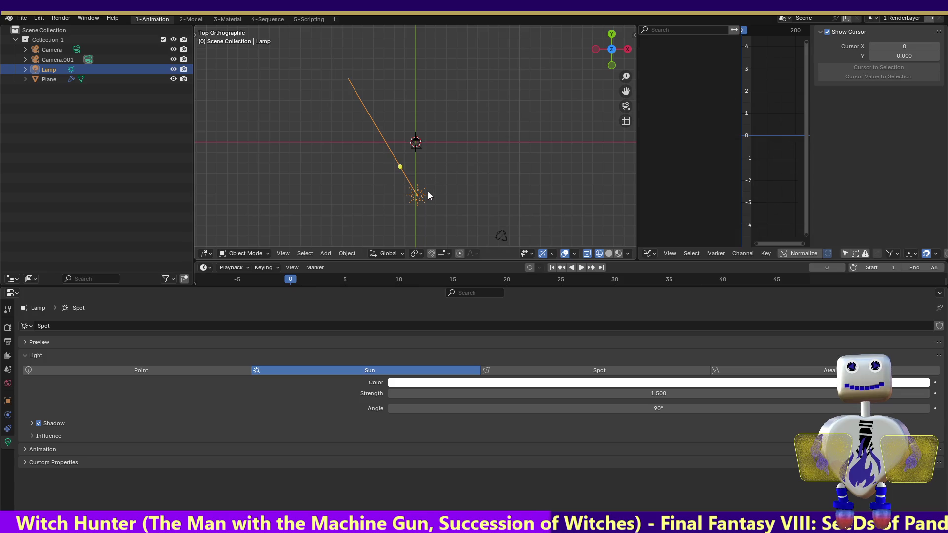
mouse_move(428, 191)
left_mouse_down()
mouse_move(483, 220)
mouse_move(457, 195)
left_mouse_up()
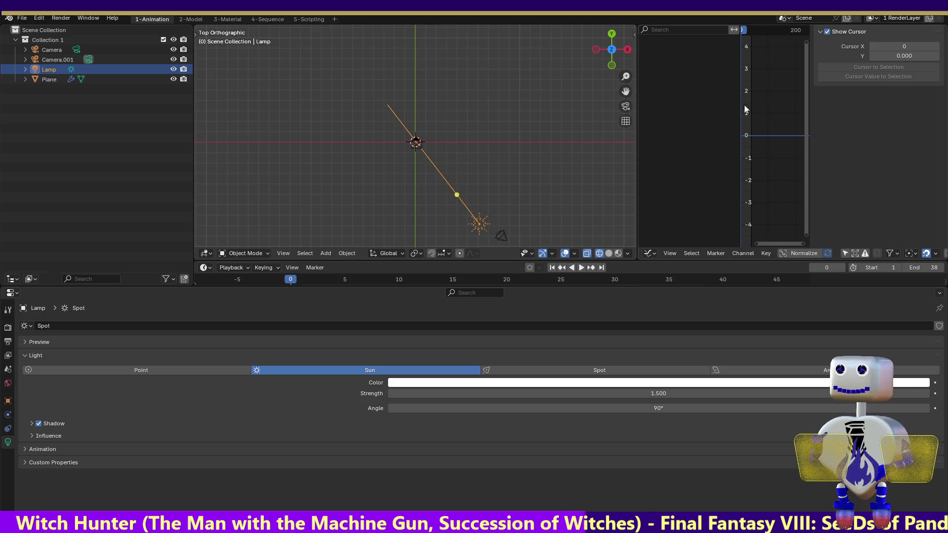
left_click(596, 49)
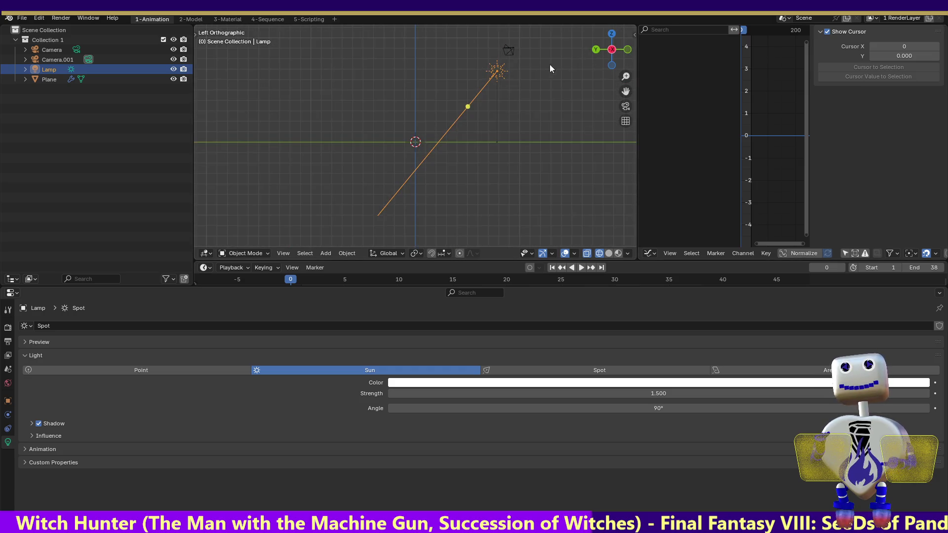
left_click(68, 17)
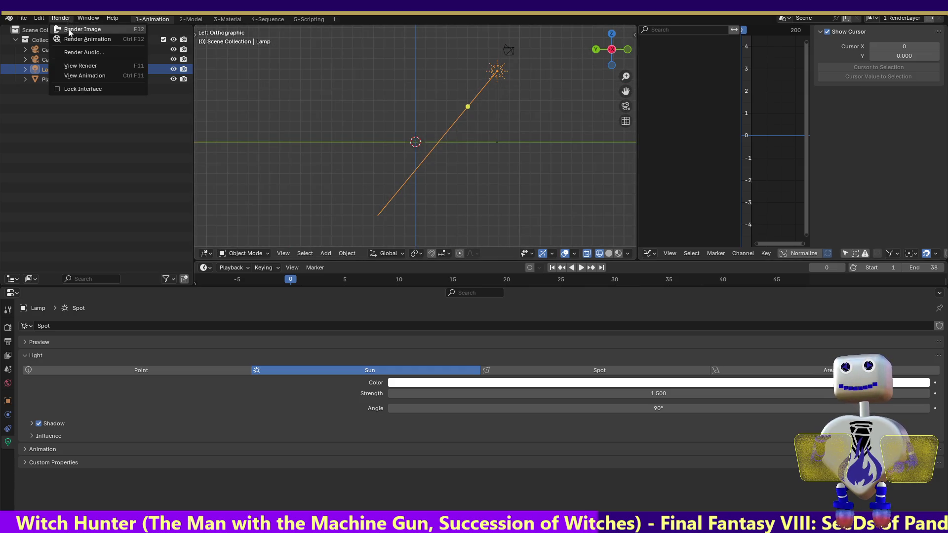
Render a test image, close it, and select Camera.001 to show its Perspective 35 mm lens.
left_click(69, 28)
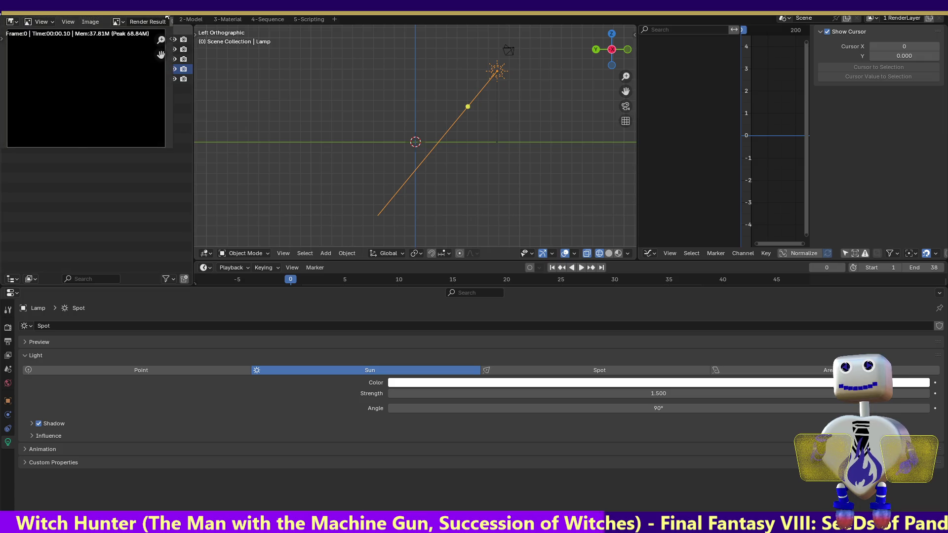
key("Escape")
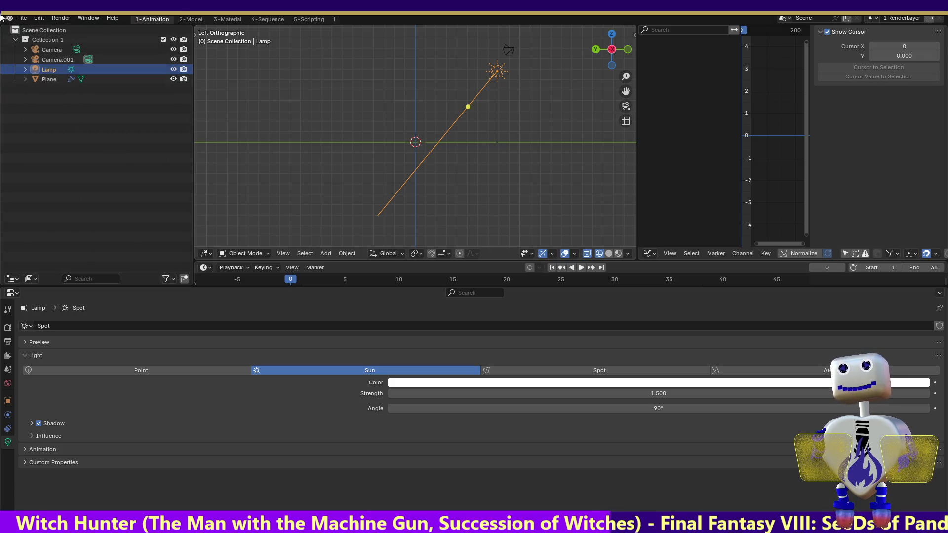
left_click(58, 59)
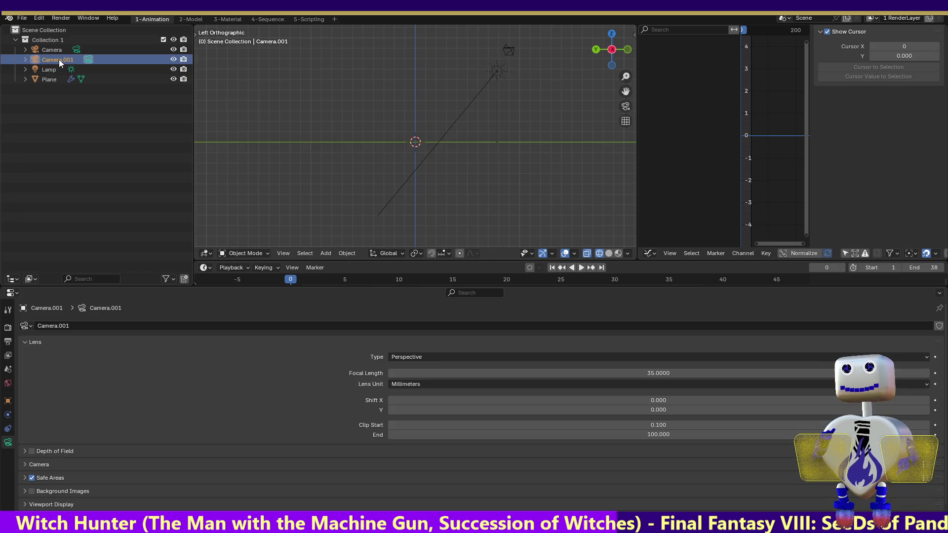
Rotate the sun lamp to a nearly horizontal angle and move it onto the world origin.
left_click(596, 50)
left_click(354, 73)
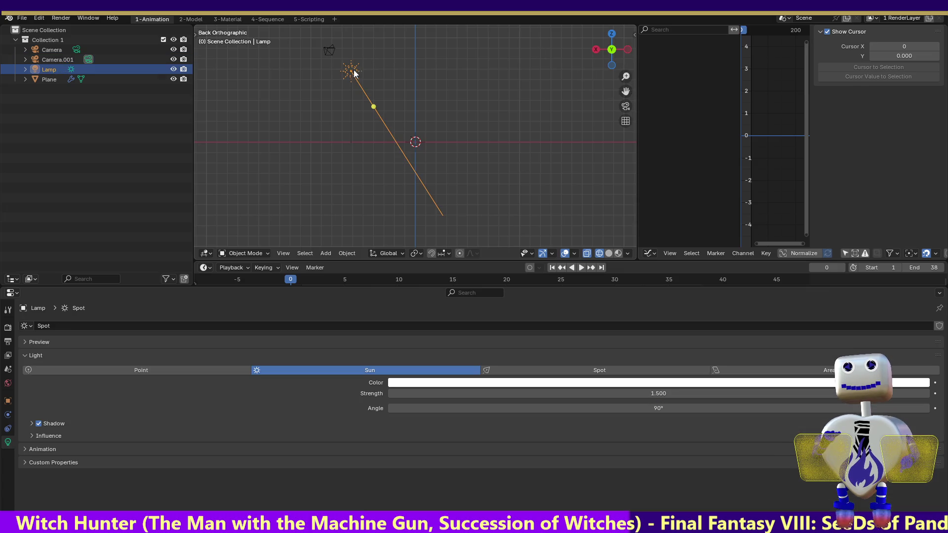
left_click_drag(349, 70, 387, 104)
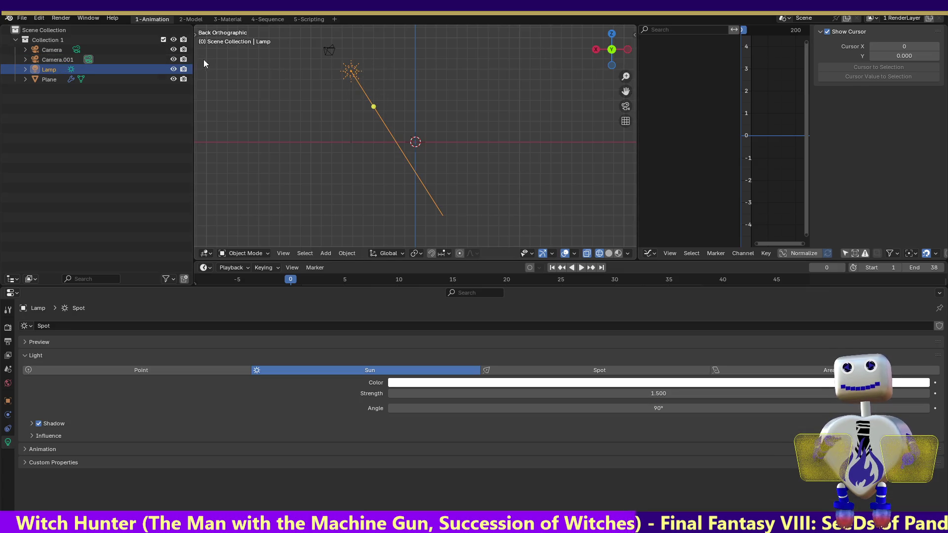
key("r")
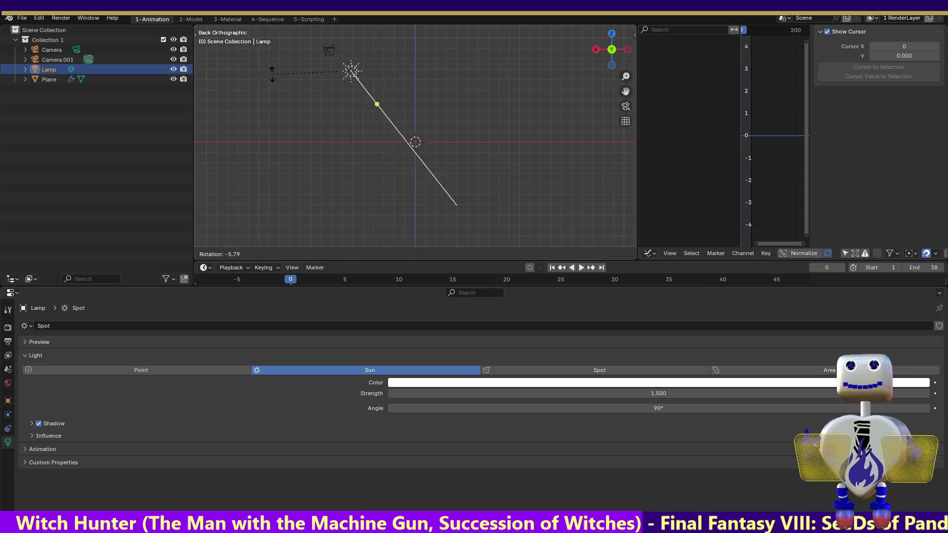
left_click(324, 99)
key("g")
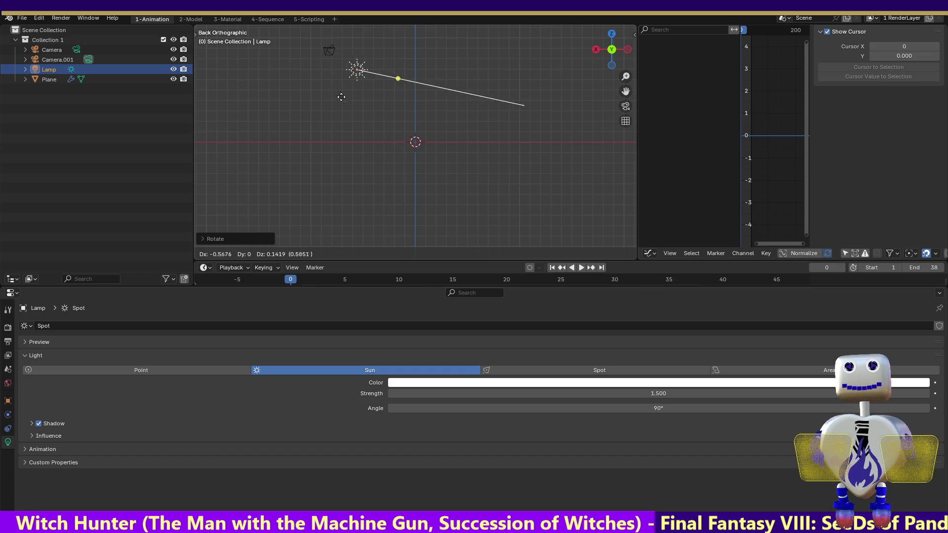
left_click(398, 173)
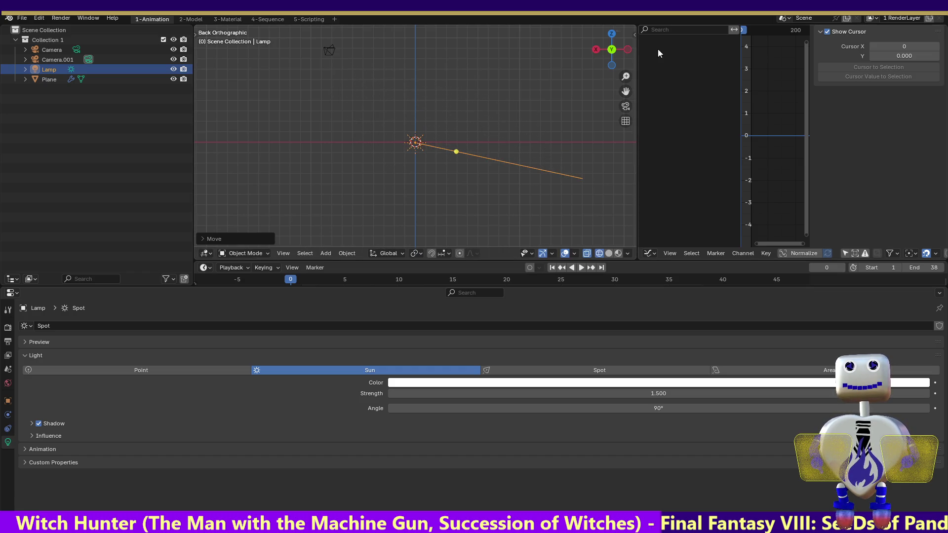
left_click(612, 35)
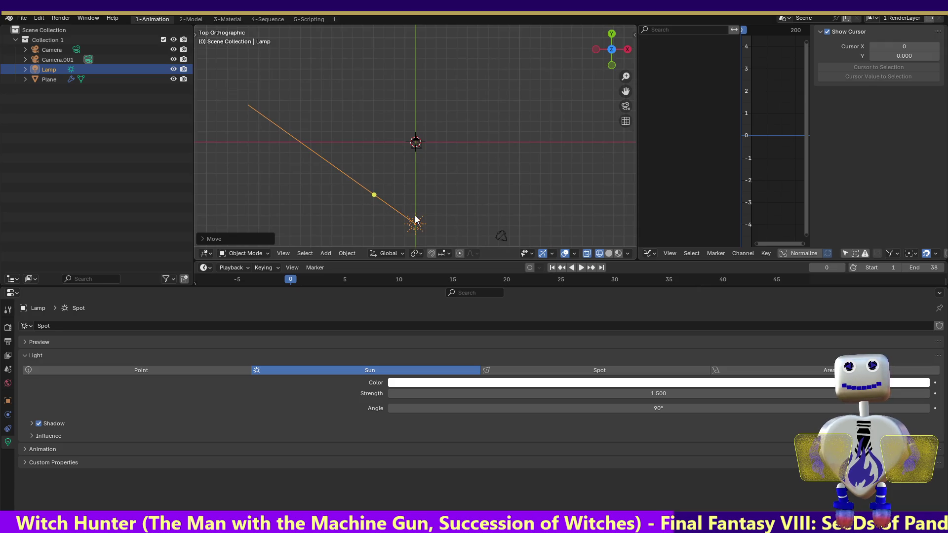
left_click_drag(415, 219, 419, 142)
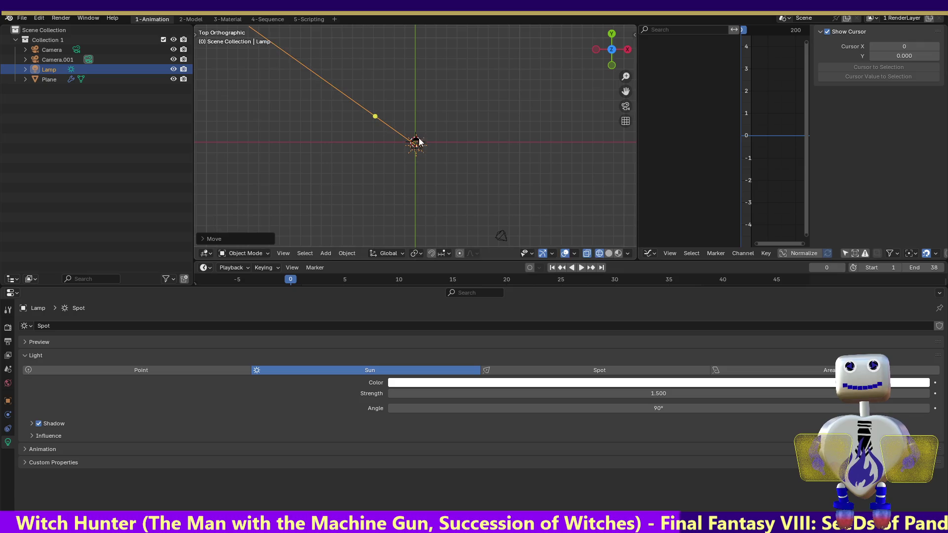
Aim the sun lamp's light straight along the Y axis and level it horizontally.
left_click(612, 34)
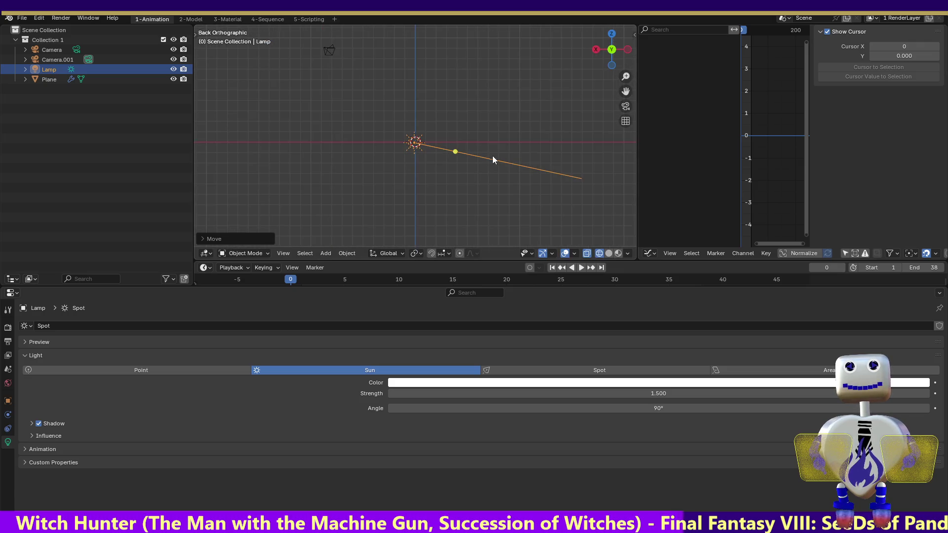
left_click(628, 51)
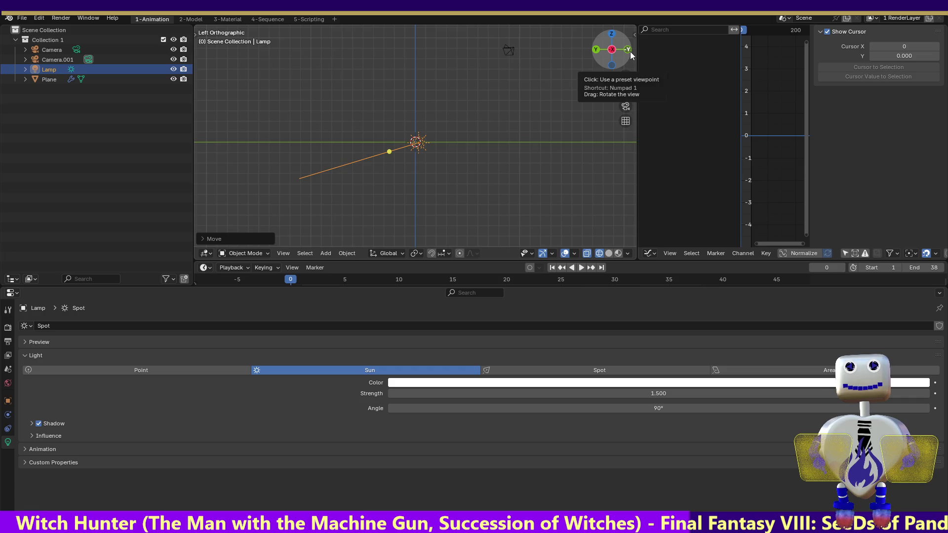
left_click(612, 34)
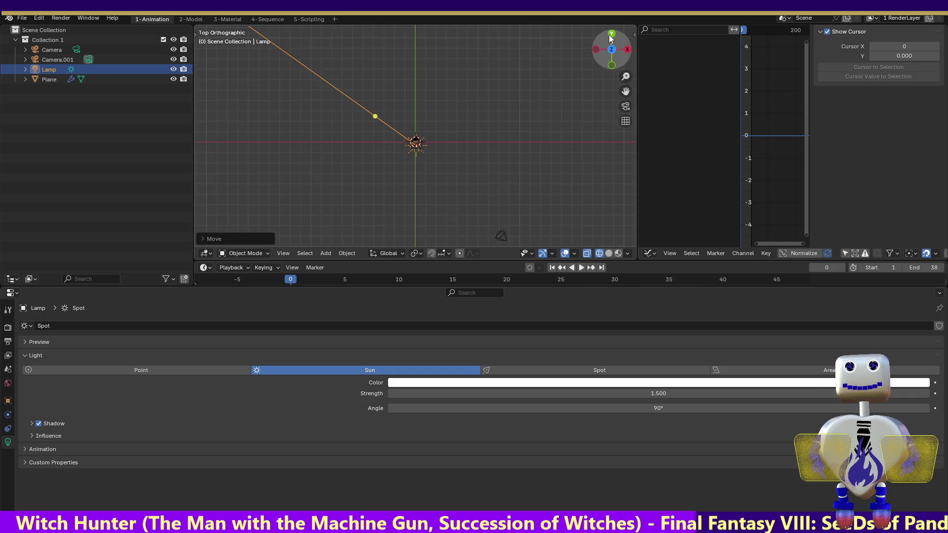
mouse_move(375, 116)
left_mouse_down()
mouse_move(394, 105)
mouse_move(419, 108)
left_mouse_up()
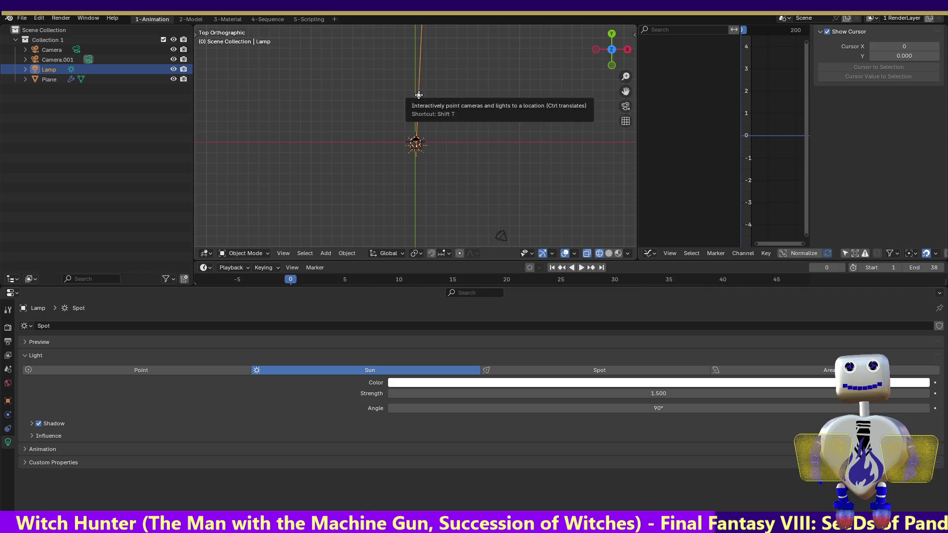
left_click_drag(421, 95, 416, 94)
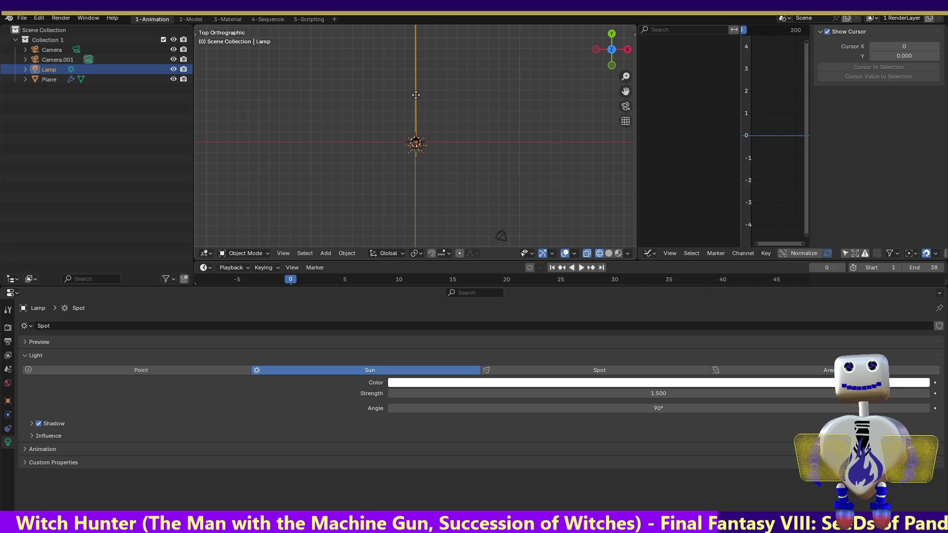
left_click(611, 65)
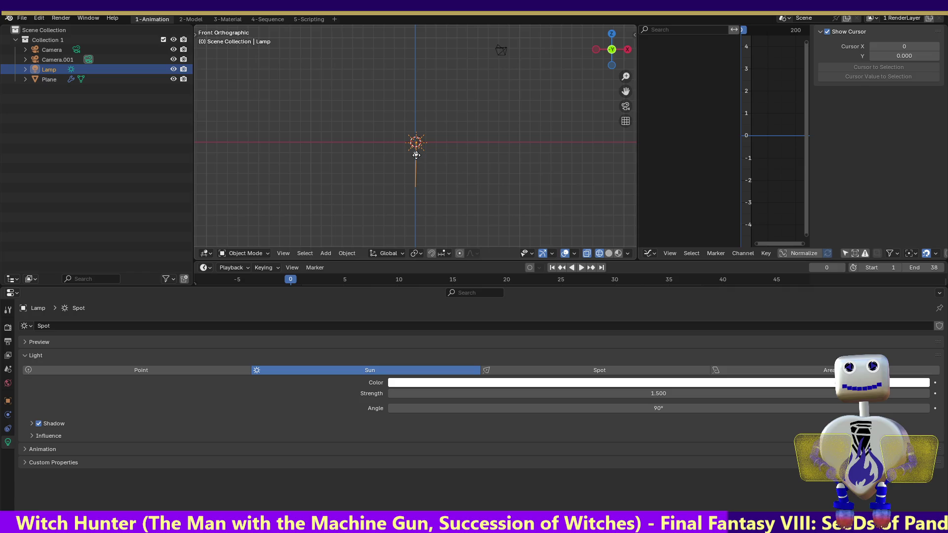
left_click_drag(416, 155, 416, 143)
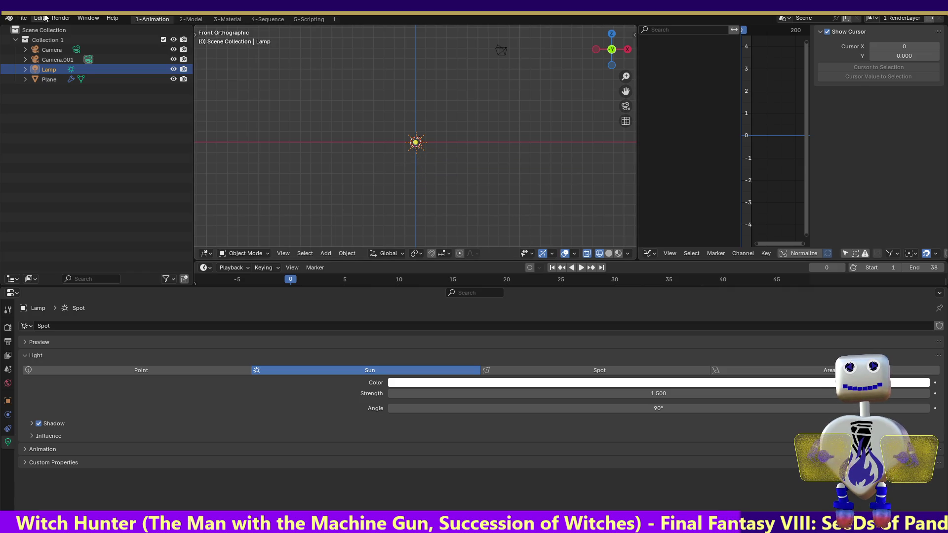
left_click(60, 19)
left_click(72, 30)
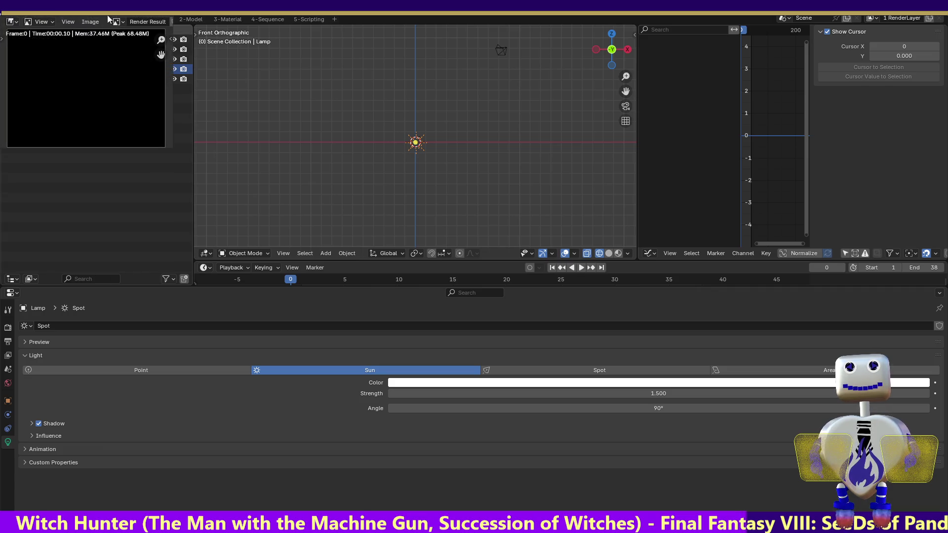
key("Escape")
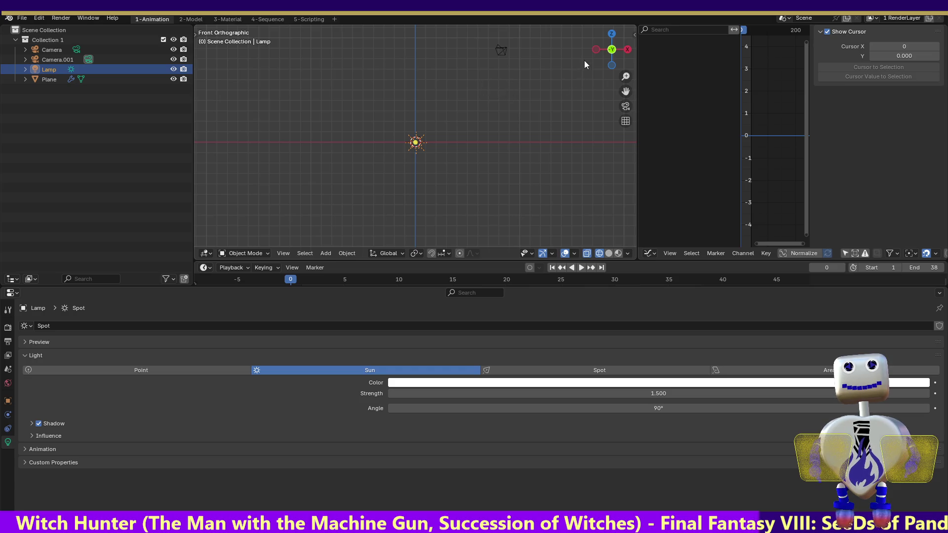
left_click(595, 49)
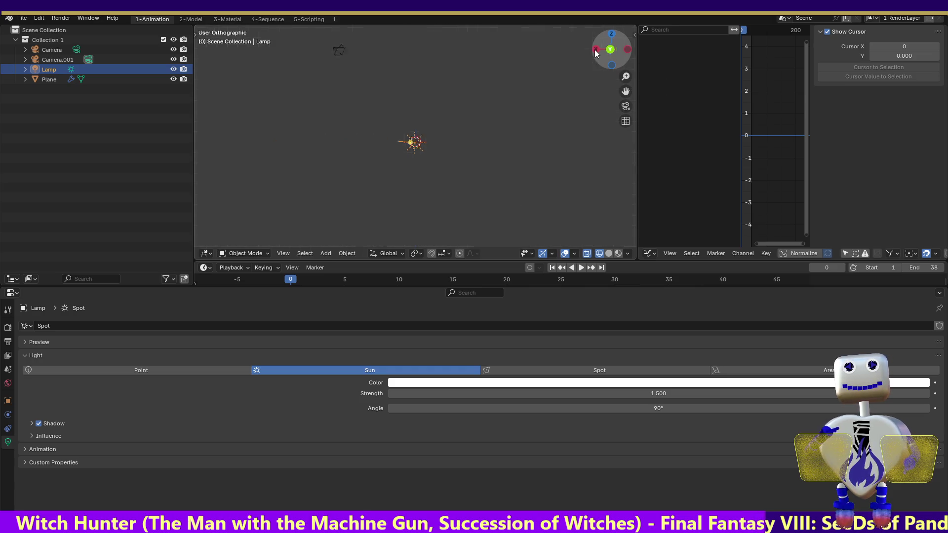
Tilt the sun lamp's light slightly sideways from the Y axis, checking from Bottom and Left views.
left_click(611, 35)
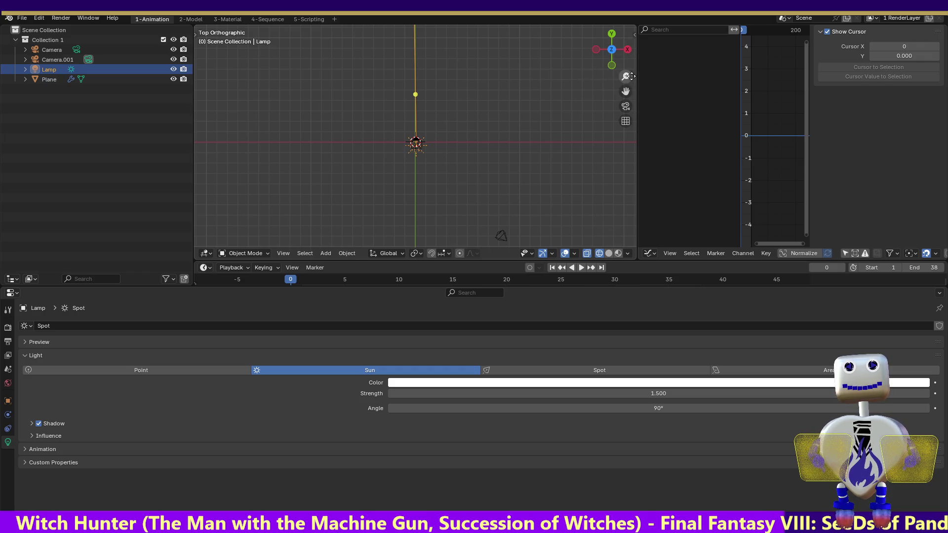
scroll(626, 76, "up", 4)
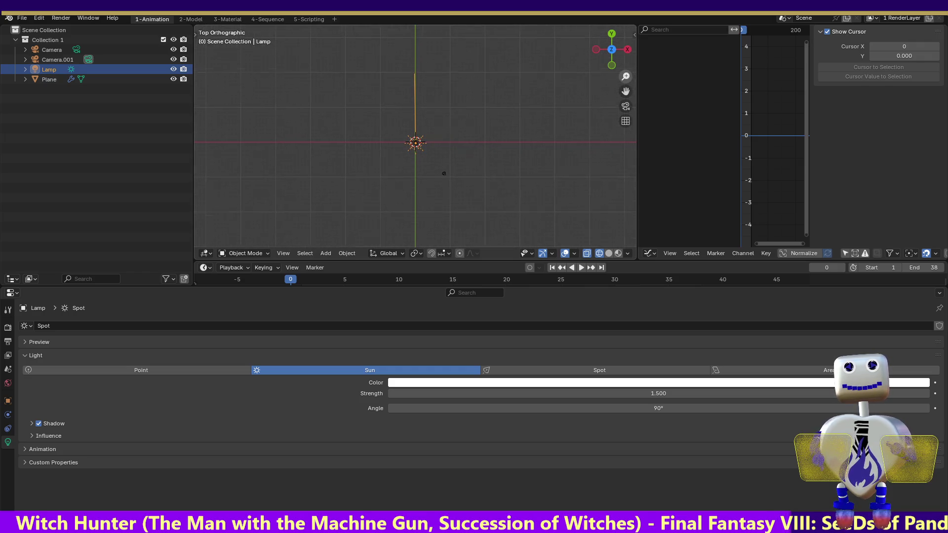
left_click_drag(625, 77, 624, 89)
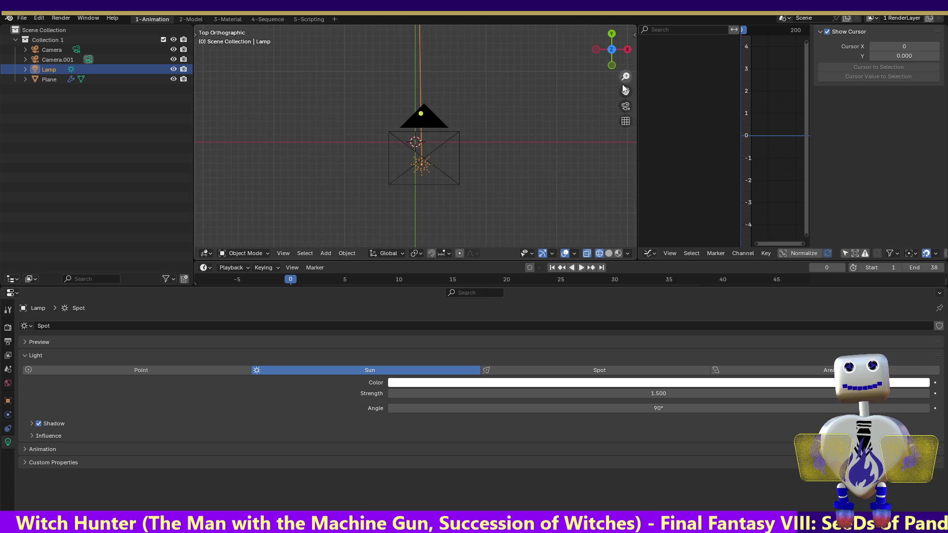
left_click(594, 50)
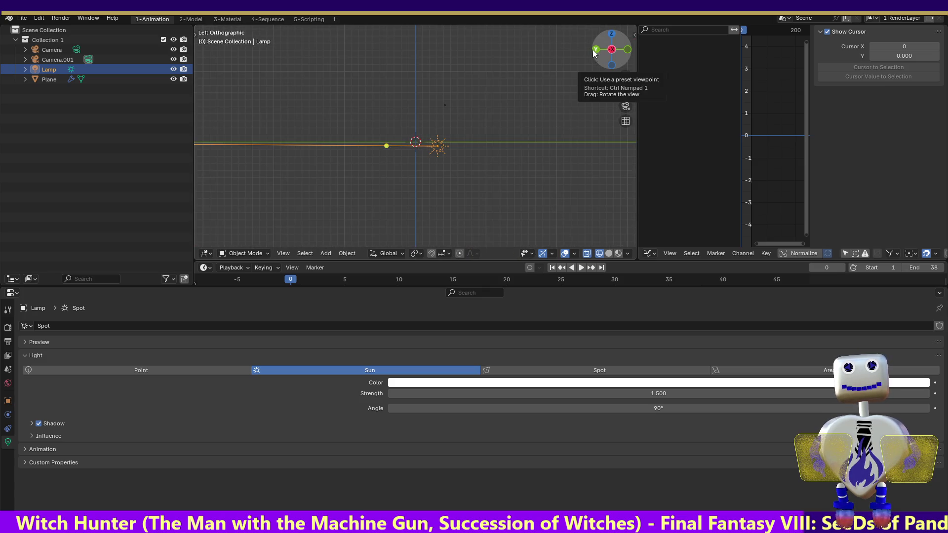
left_click(611, 64)
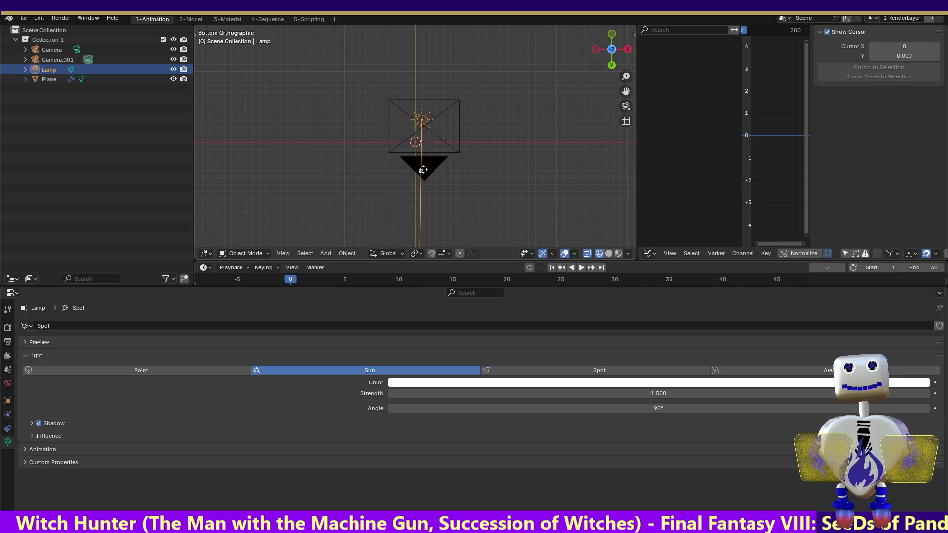
mouse_move(423, 170)
left_mouse_down()
mouse_move(417, 127)
mouse_move(426, 122)
mouse_move(417, 138)
left_mouse_up()
left_click(596, 49)
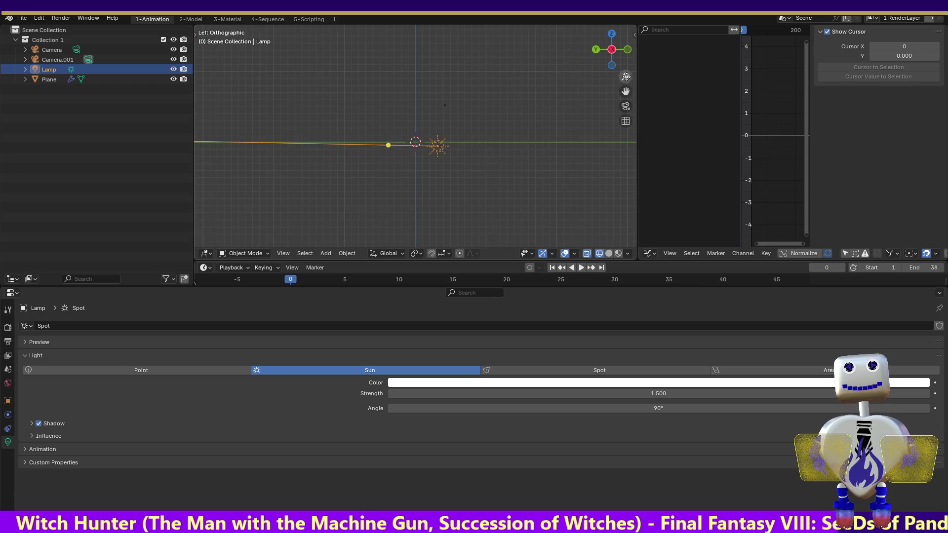
mouse_move(625, 76)
left_mouse_down()
mouse_move(625, 131)
mouse_move(626, 99)
mouse_move(626, 113)
left_mouse_up()
left_click(52, 58)
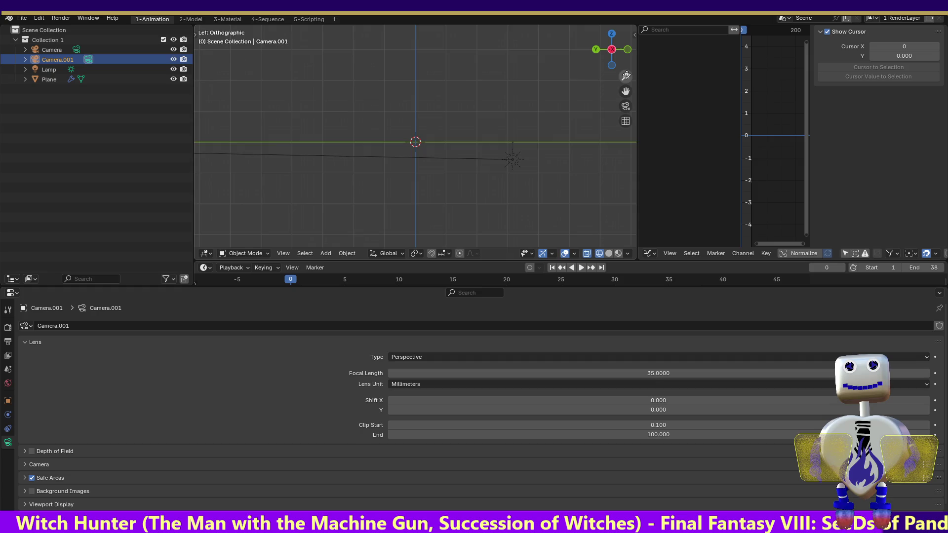
Zoom out around the scene centre and switch to Front view.
mouse_move(626, 77)
left_mouse_down()
mouse_move(625, 64)
mouse_move(626, 79)
left_mouse_up()
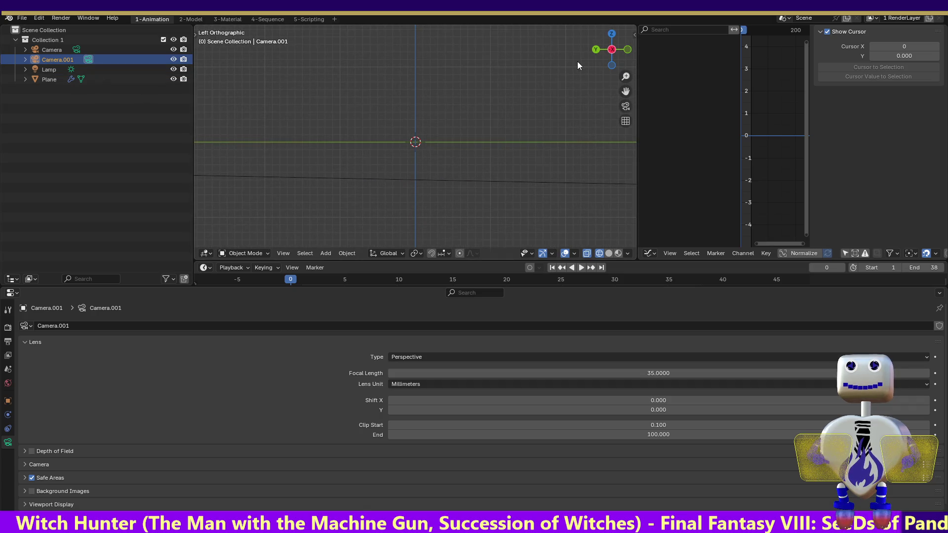
left_click(629, 49)
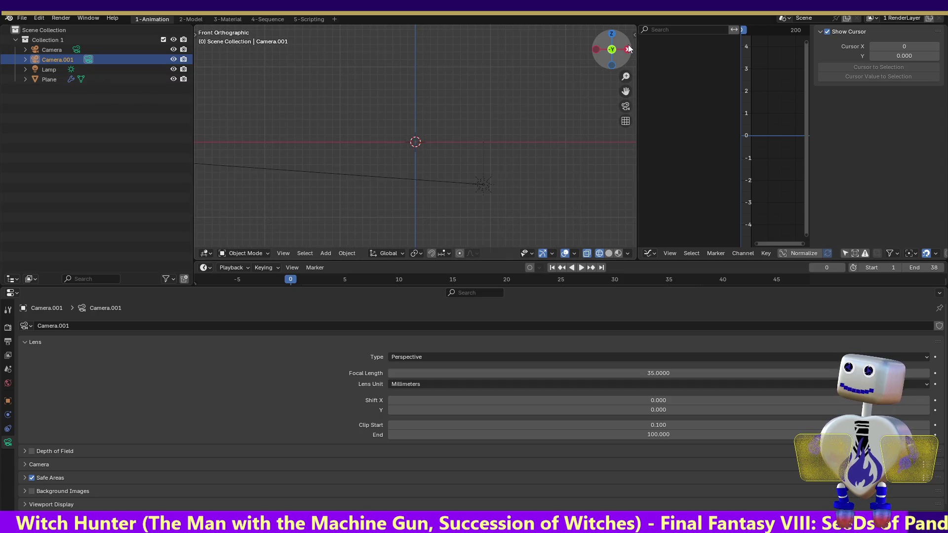
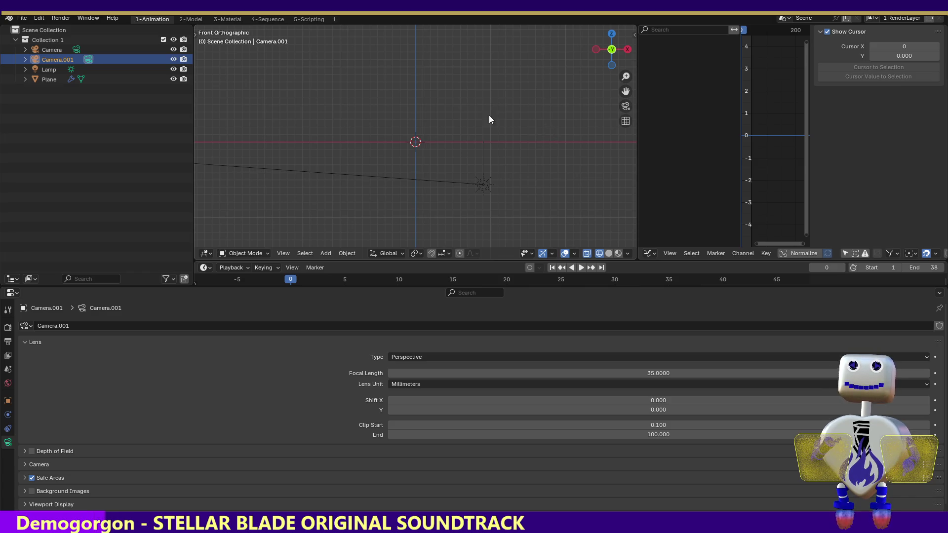
Select the Sun lamp, aim it at the scene origin, and reposition it in Top view.
left_click(489, 186)
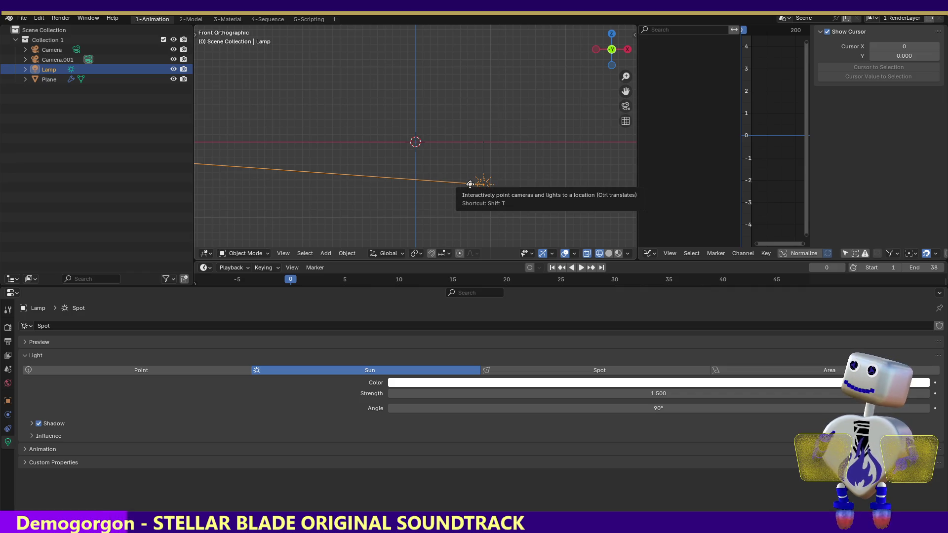
mouse_move(470, 184)
left_mouse_down()
mouse_move(444, 177)
mouse_move(415, 143)
left_mouse_up()
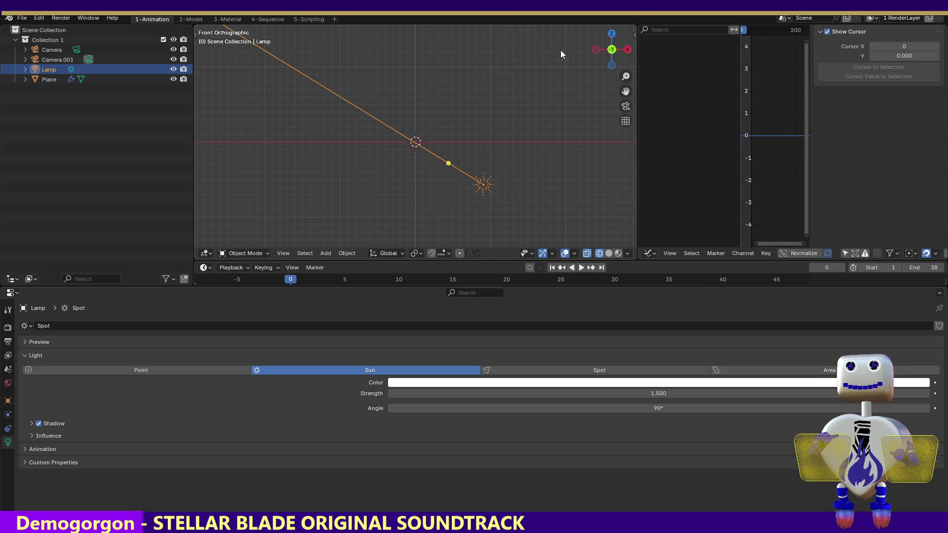
left_click(612, 32)
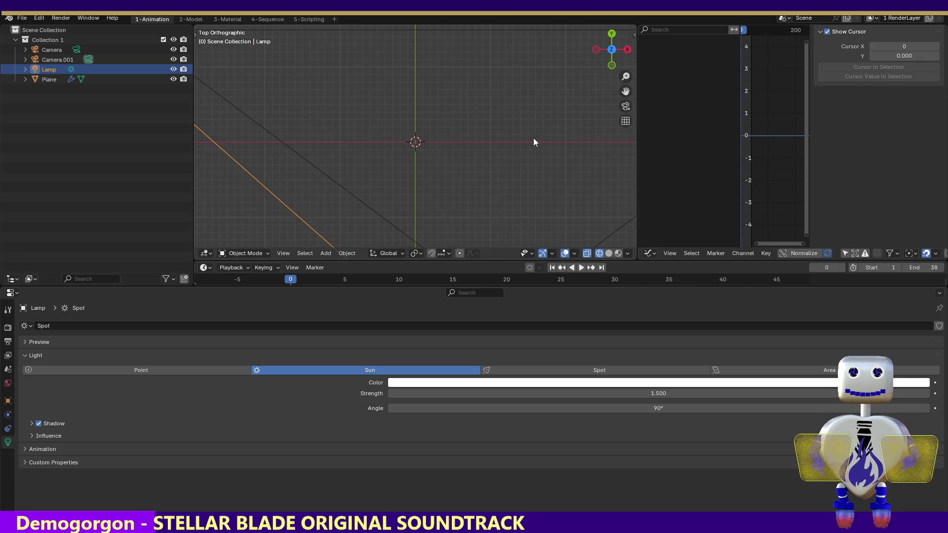
key("g")
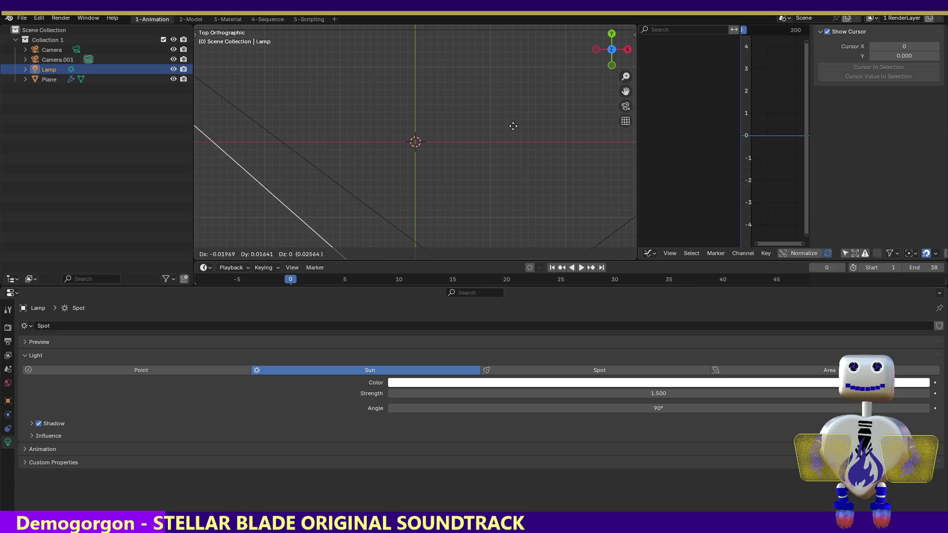
left_click(536, 121)
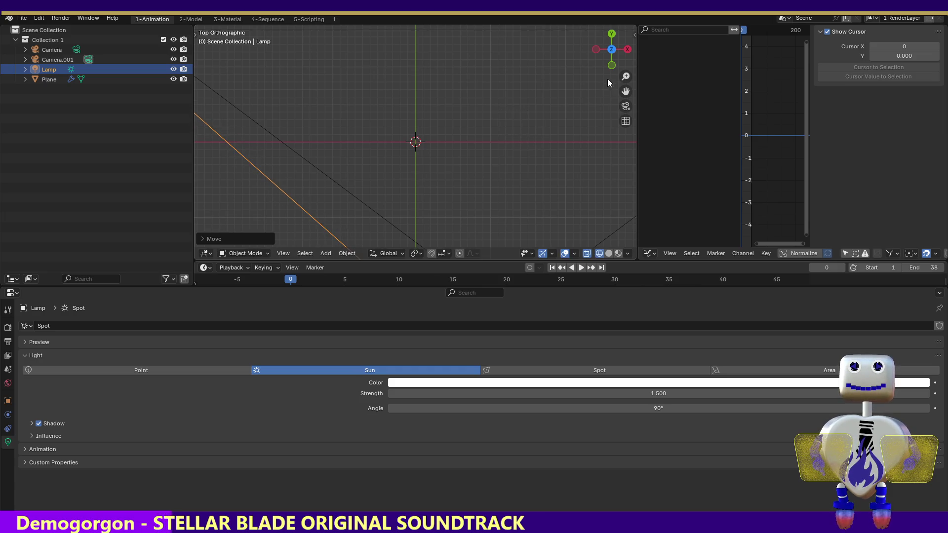
Tilt the lamp's light more steeply, level it in side view, and render a test frame.
mouse_move(618, 72)
left_mouse_down()
mouse_move(618, 91)
mouse_move(618, 72)
left_mouse_up()
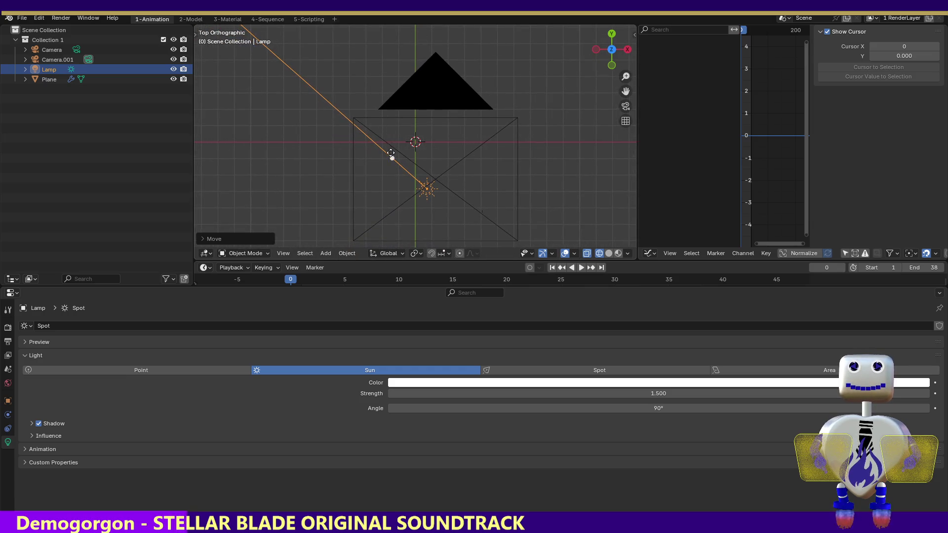
left_click_drag(392, 158, 415, 143)
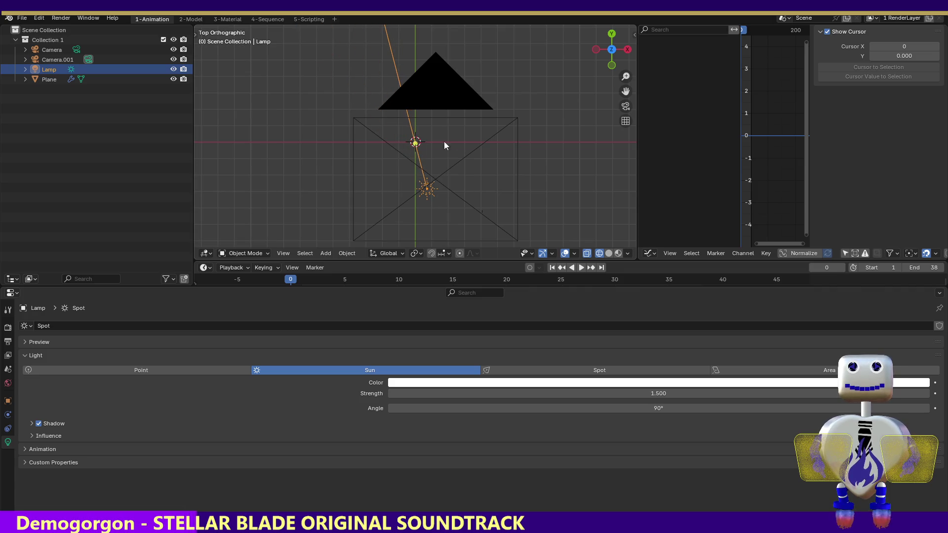
left_click(597, 50)
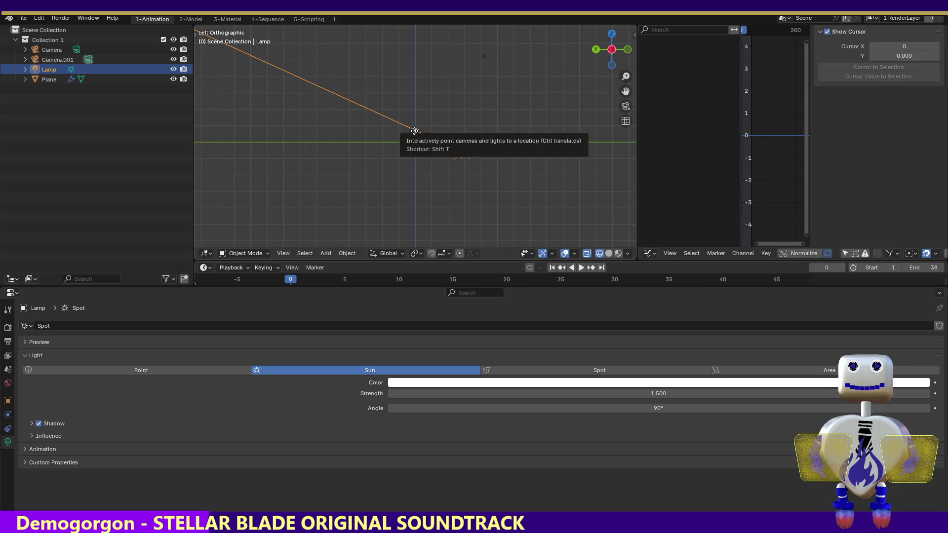
left_click_drag(414, 129, 414, 142)
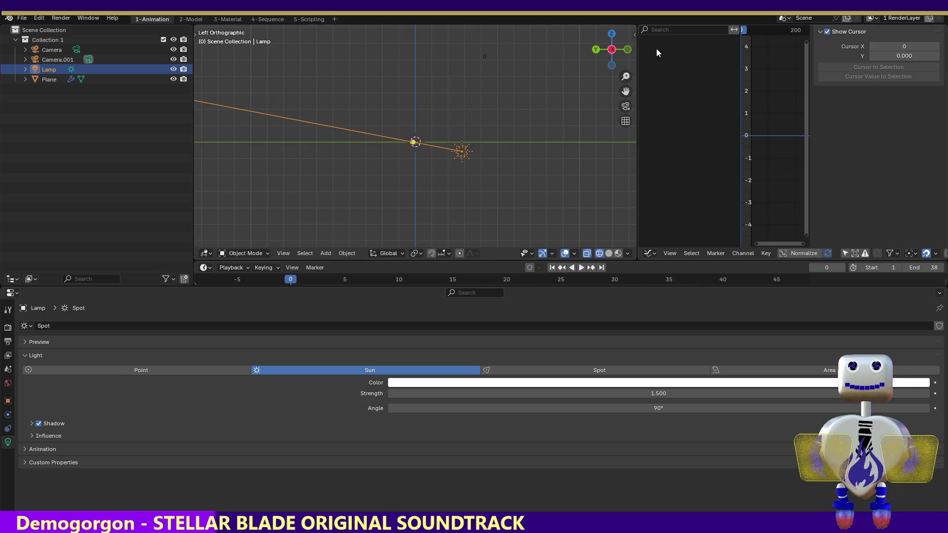
left_click(59, 19)
left_click(69, 29)
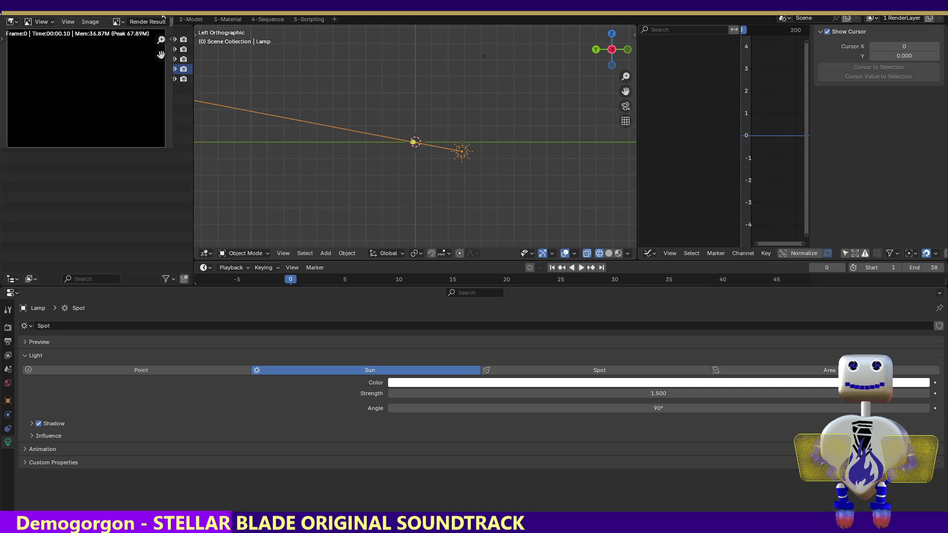
Select the camera and inspect it from the top, side, front and back views.
key("Escape")
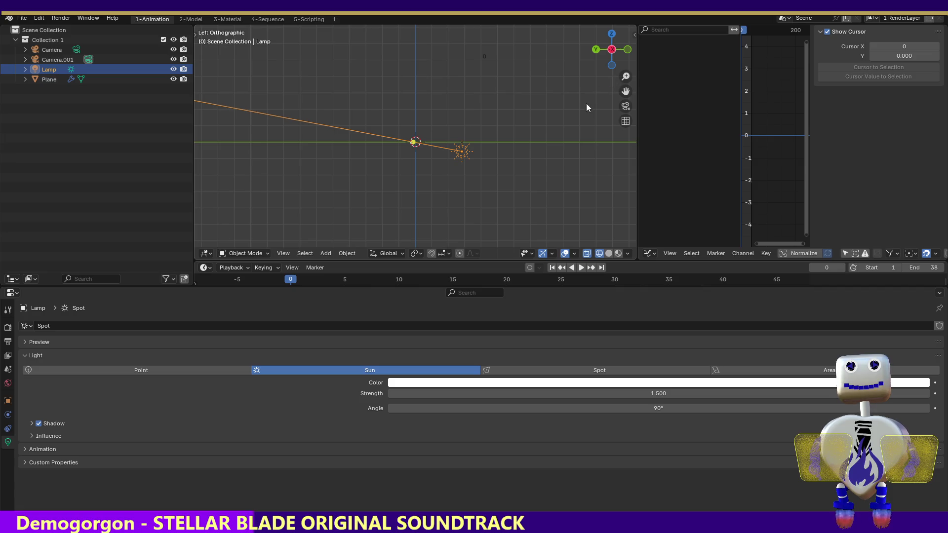
left_click(608, 34)
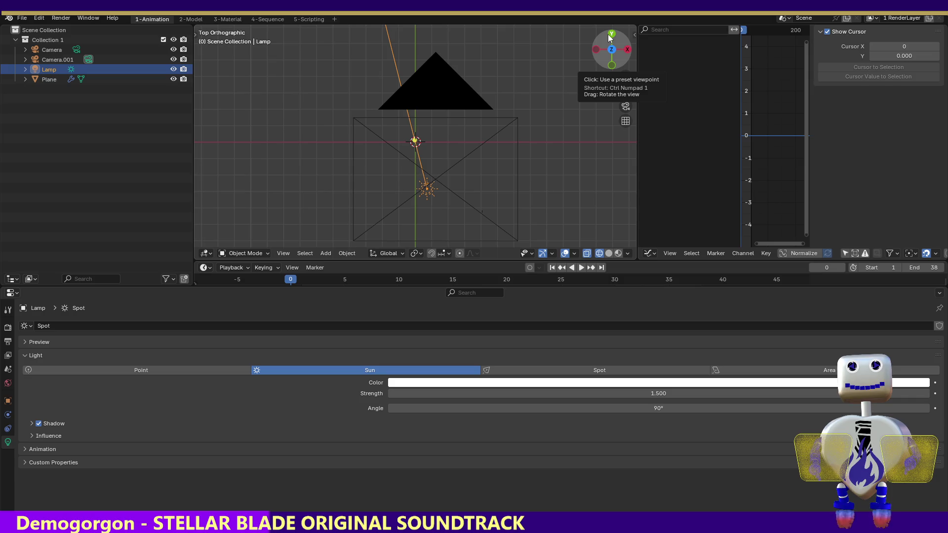
left_click(453, 167)
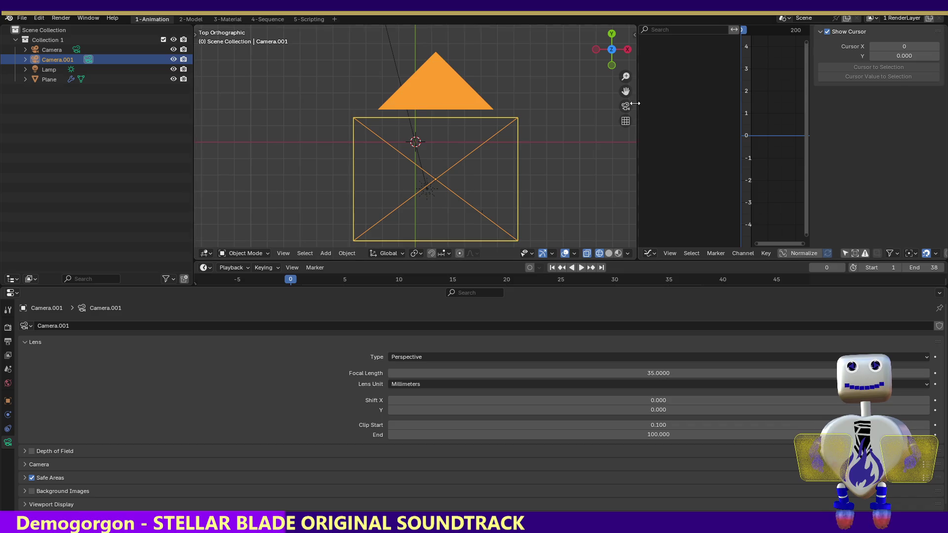
left_click(597, 51)
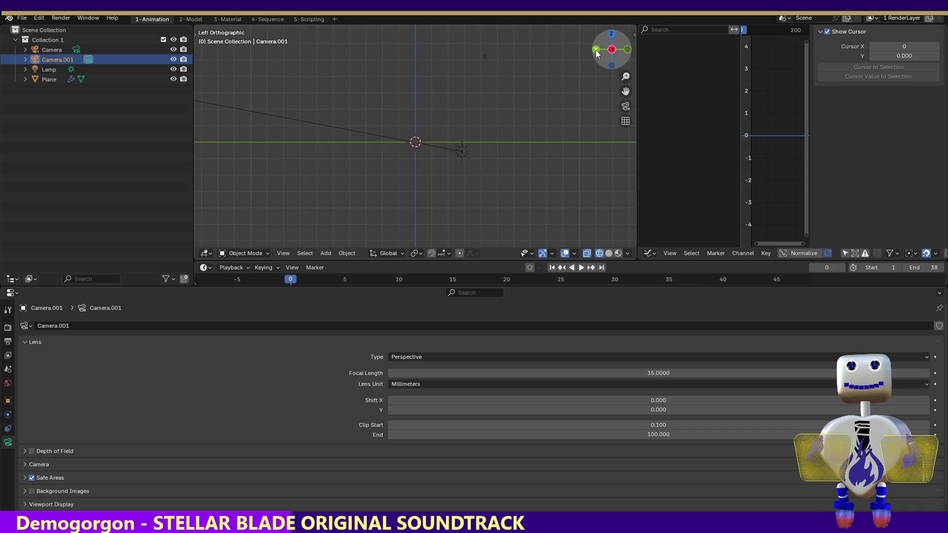
left_click(624, 50)
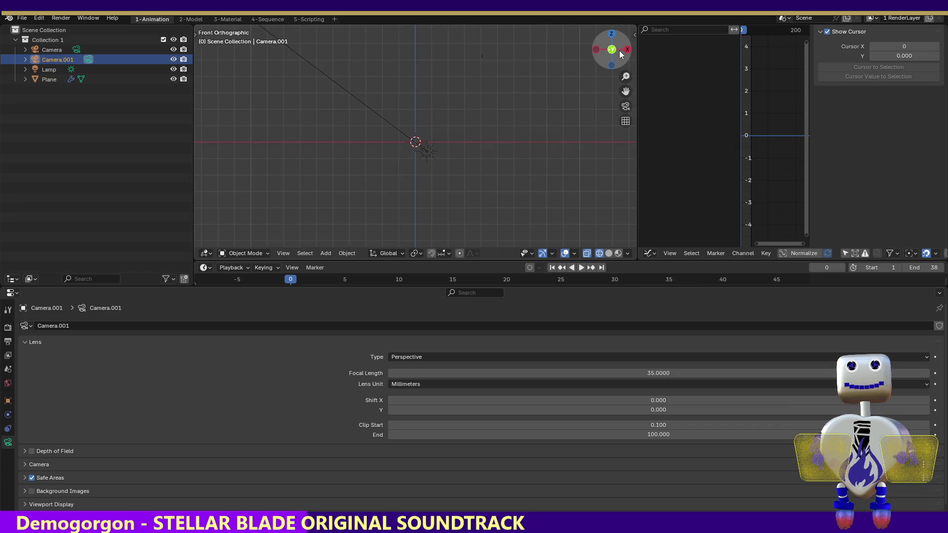
left_click(617, 55)
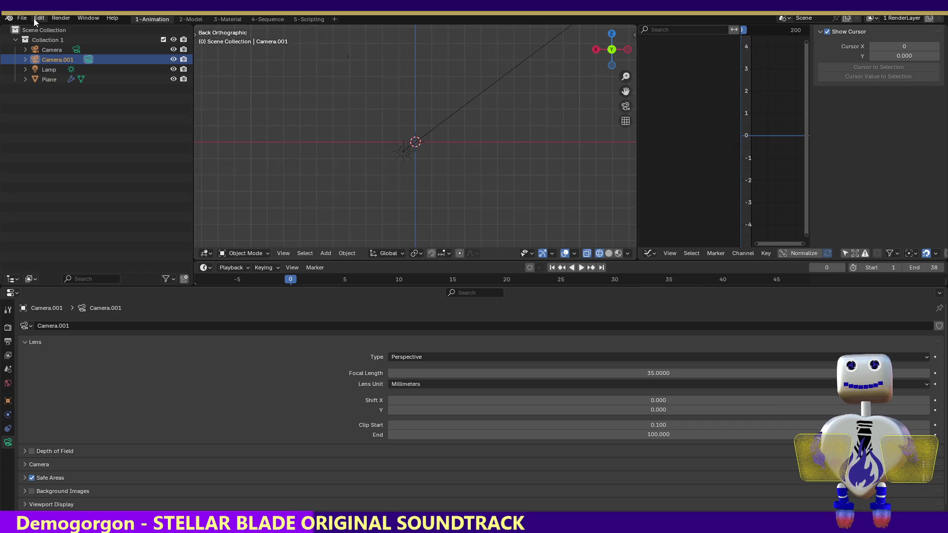
Render a test image of the current frame and close the result.
left_click(39, 18)
left_click(61, 29)
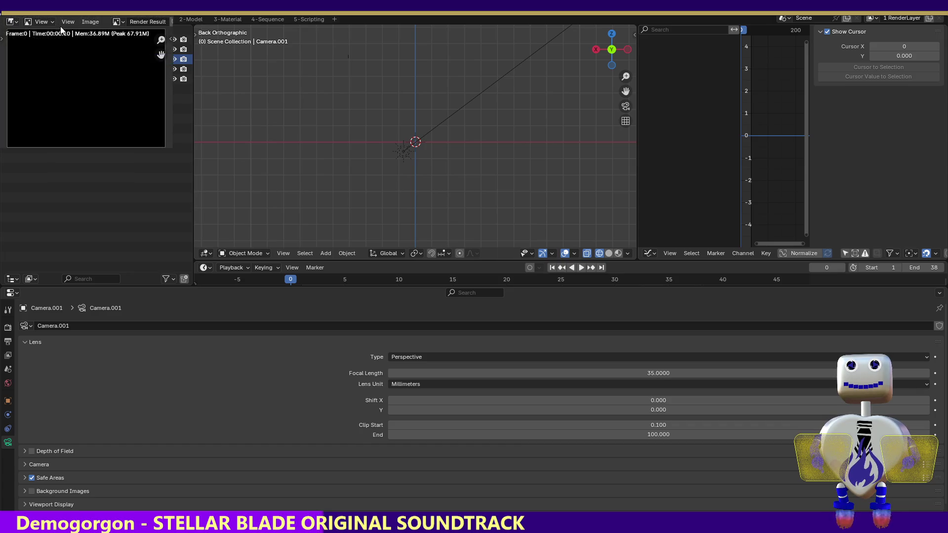
key("Escape")
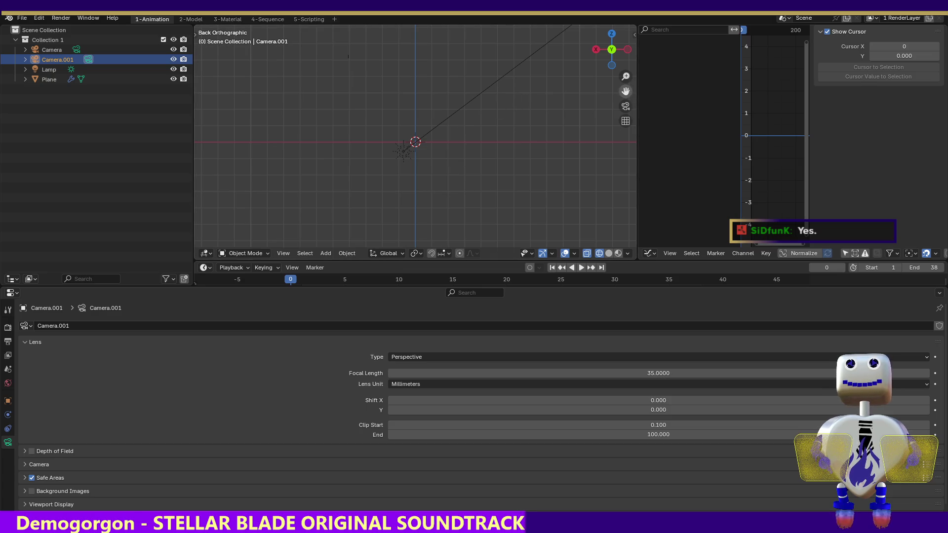
Pan the viewport to recentre the scene.
left_click_drag(625, 92, 614, 121)
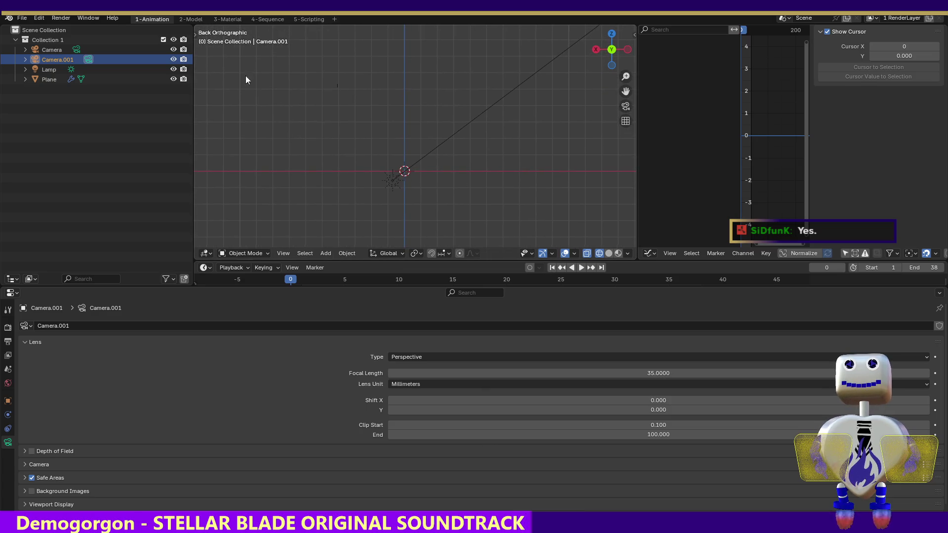
Check the Plane and camera positions from the right and top views.
left_click(596, 50)
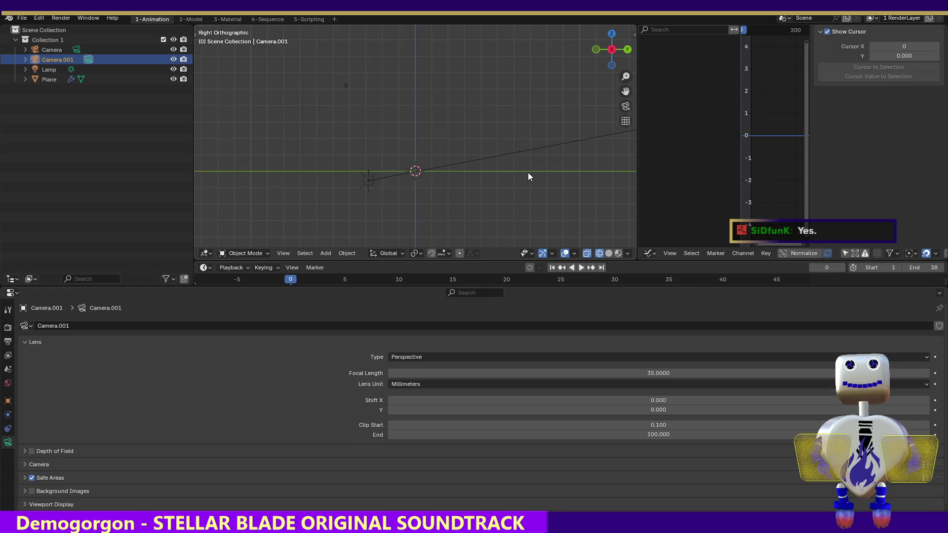
left_click(345, 85)
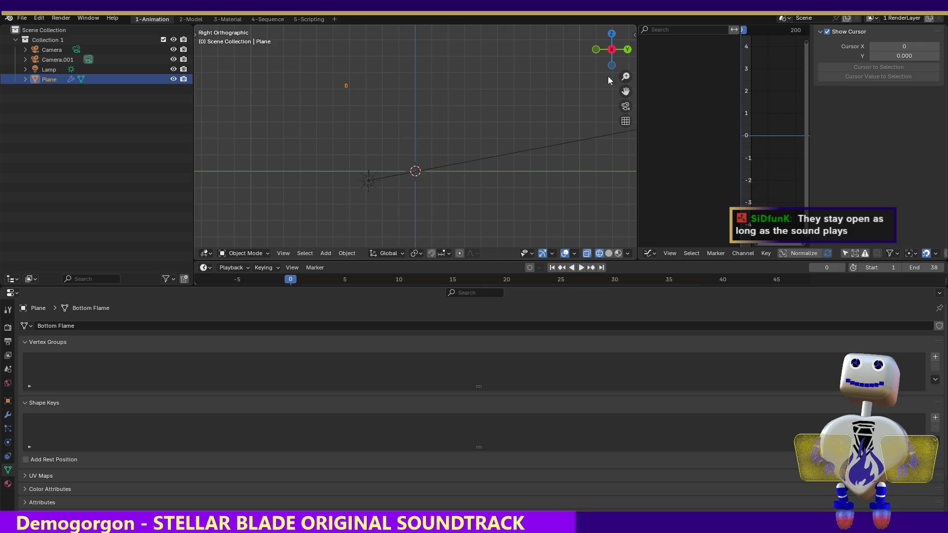
left_click(611, 34)
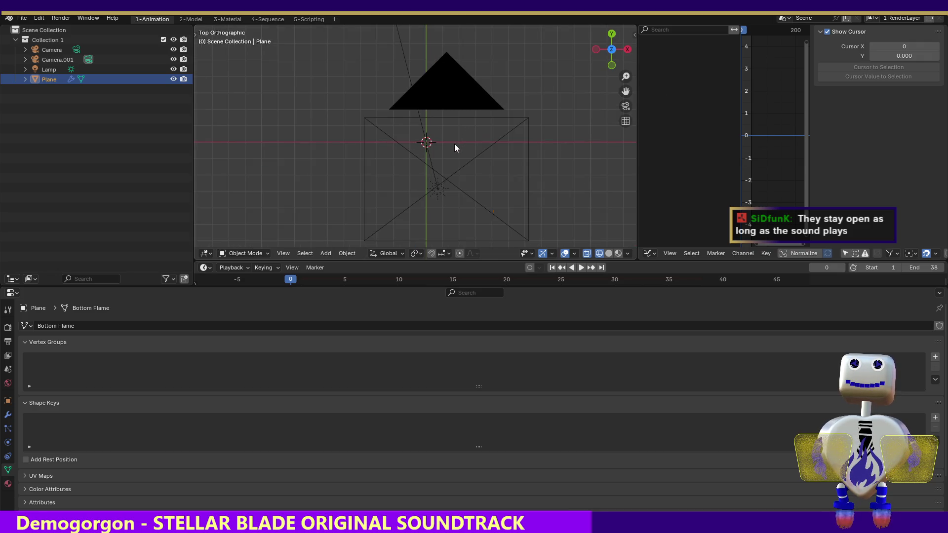
left_click(435, 186)
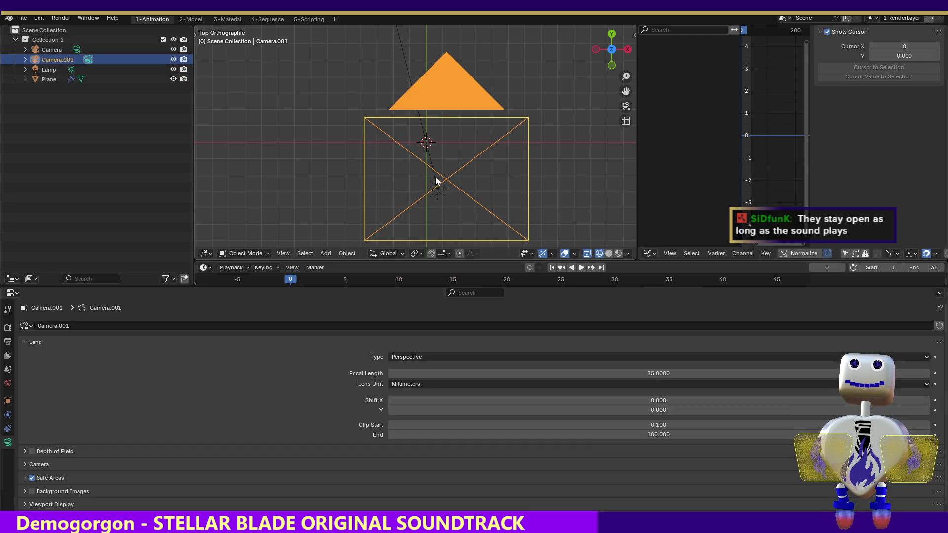
Select the Lamp and angle its direction line steeply upward in Right Orthographic view.
left_click(433, 182)
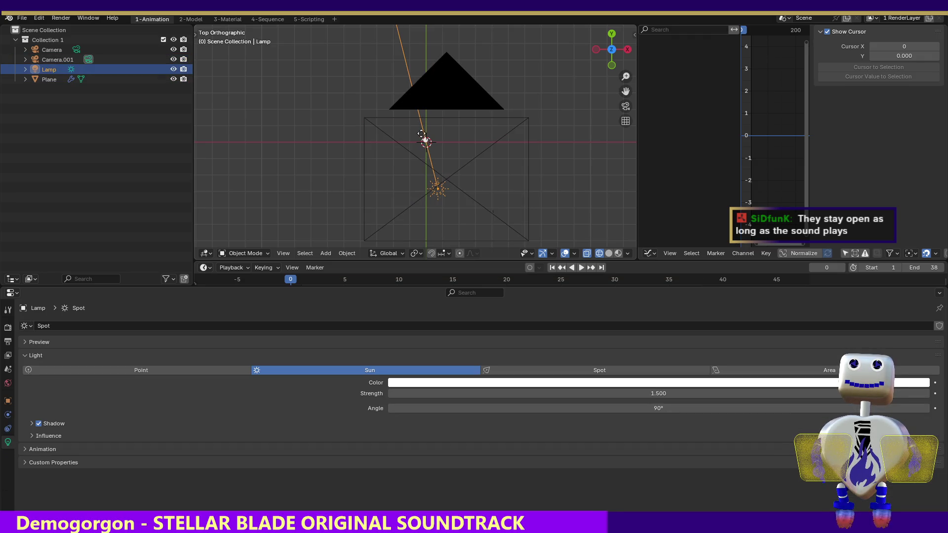
mouse_move(421, 133)
left_mouse_down()
mouse_move(429, 158)
mouse_move(474, 191)
mouse_move(478, 205)
left_mouse_up()
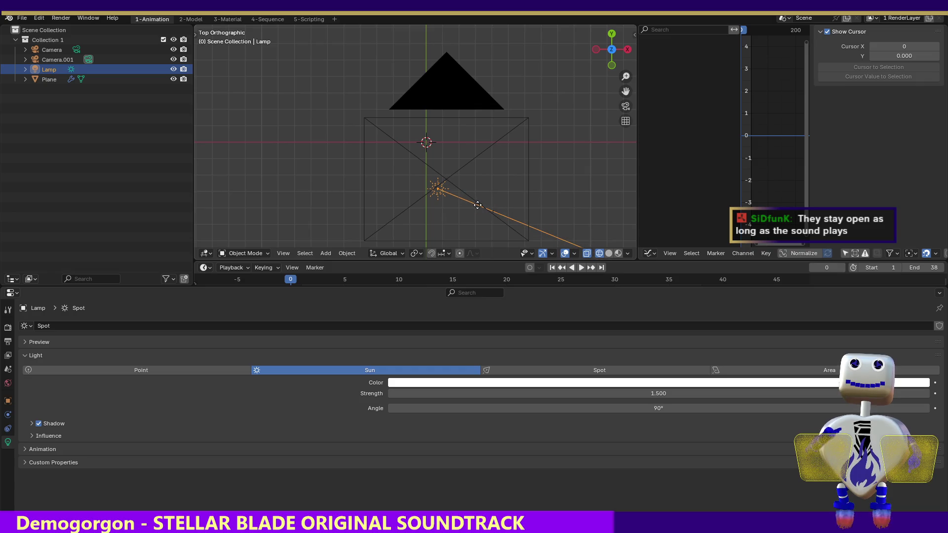
left_click(627, 49)
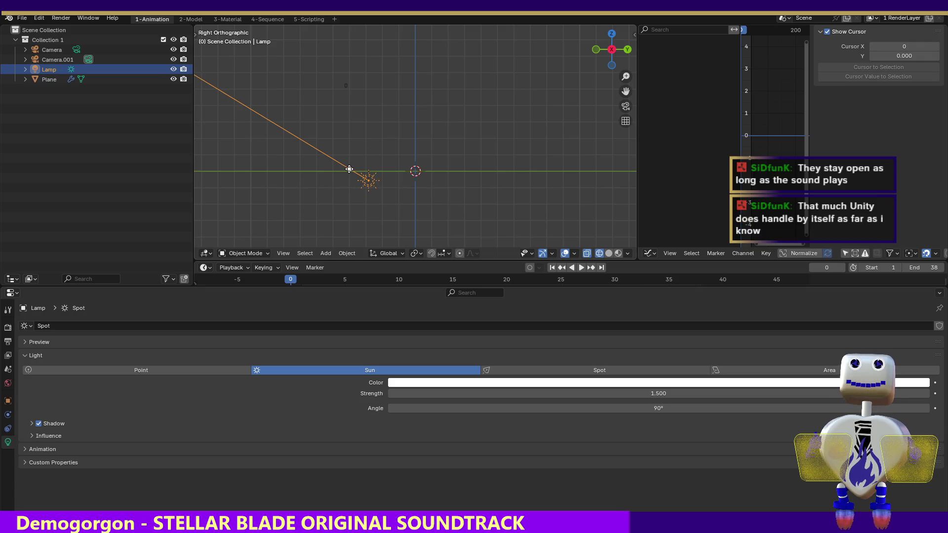
mouse_move(350, 169)
left_mouse_down()
mouse_move(351, 114)
mouse_move(355, 126)
left_mouse_up()
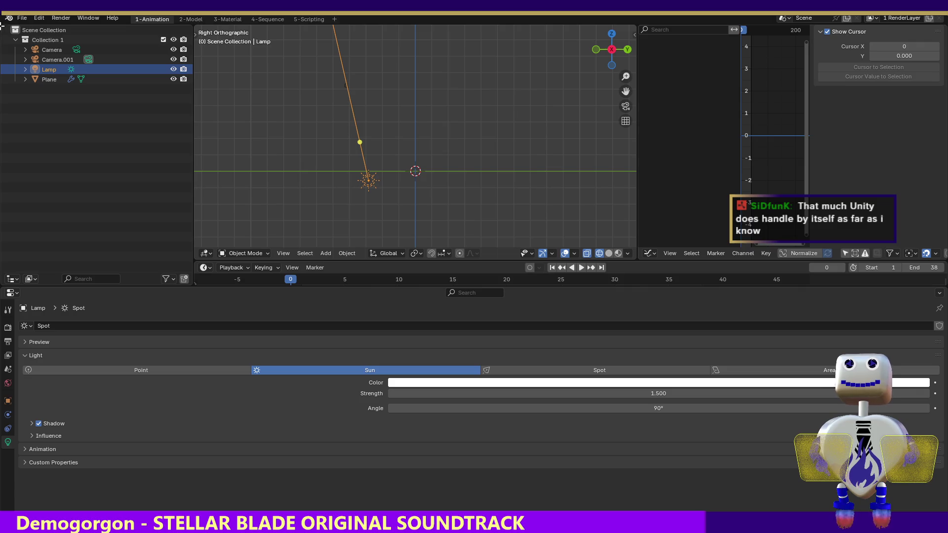
left_click(65, 21)
Render a test frame, close it, and switch to the front view.
left_click(74, 30)
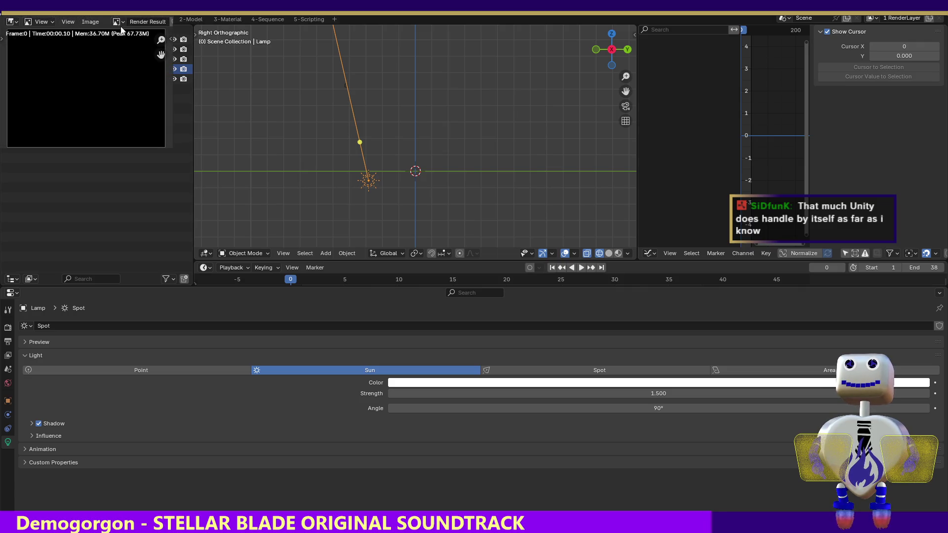
key("Escape")
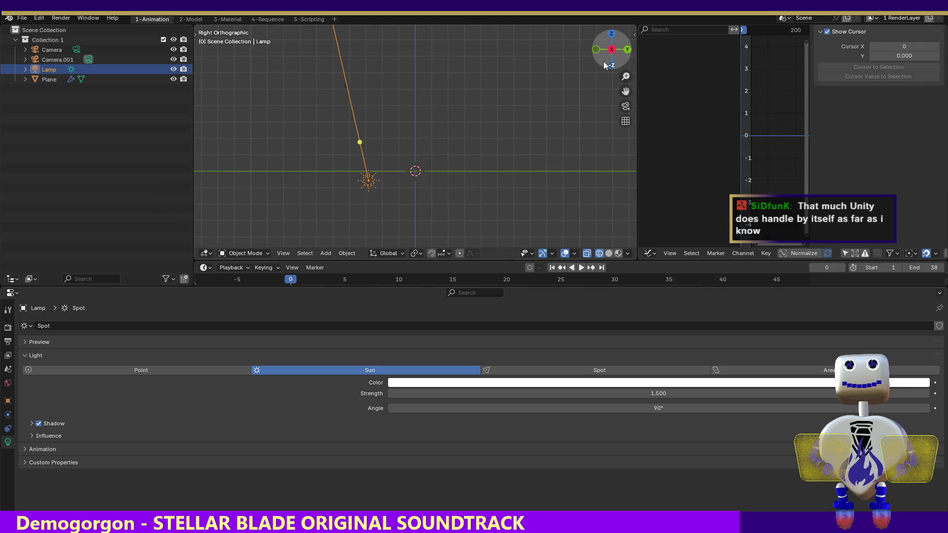
left_click(596, 50)
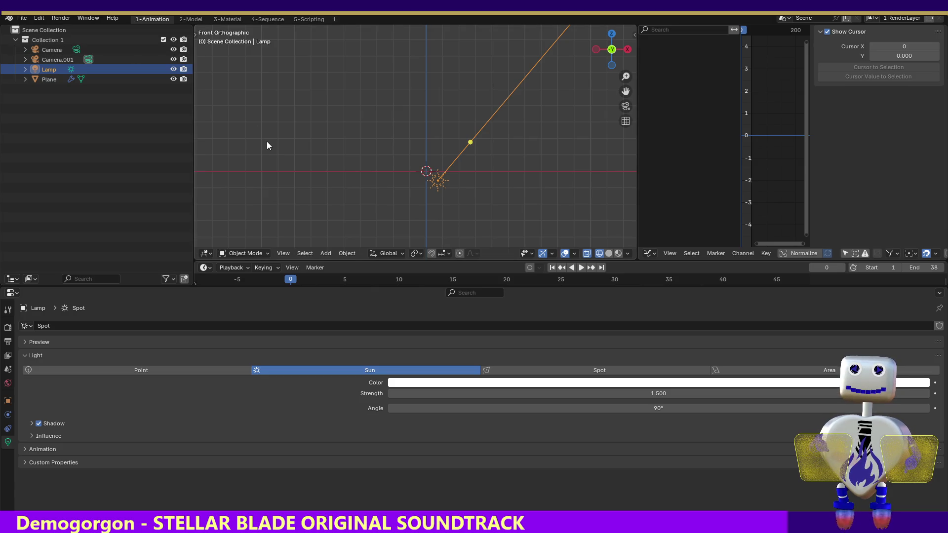
Nudge the Lamp slightly and check its placement from the side and back.
key("g")
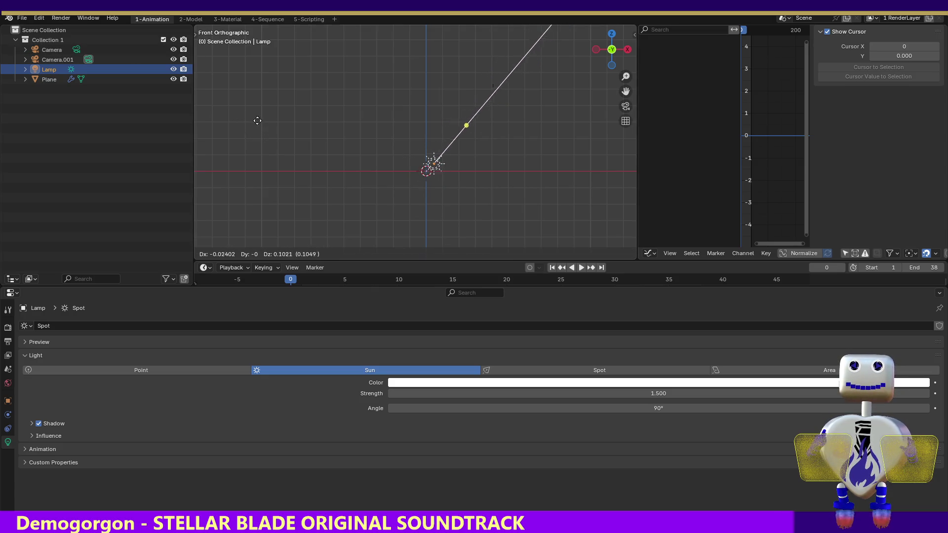
left_click(258, 126)
left_click(597, 50)
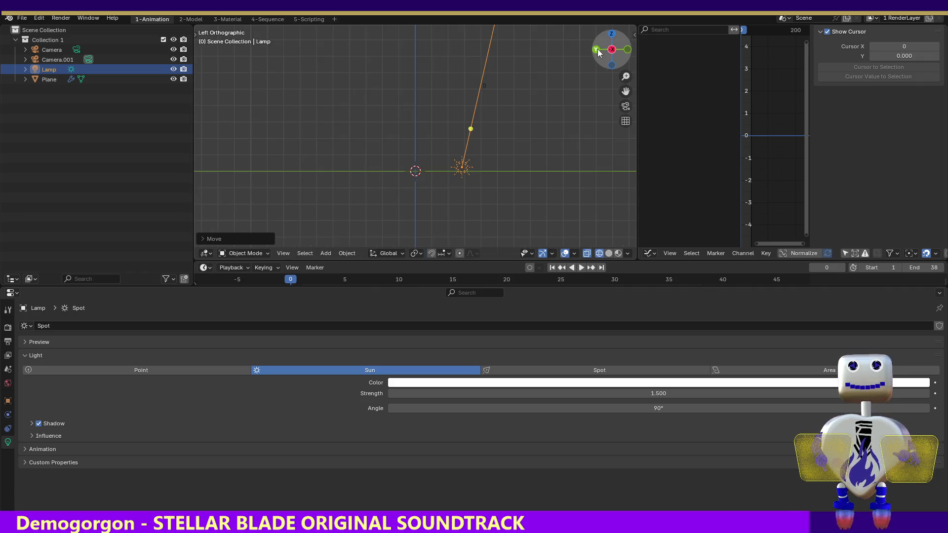
left_click(597, 50)
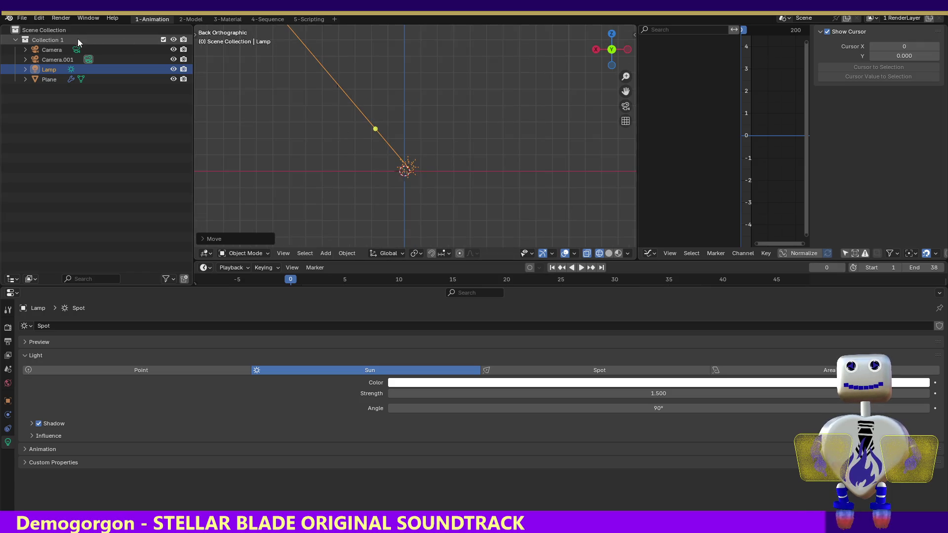
left_click(55, 17)
Play the explosion to frame 12, render that frame, and view the clouds from below.
key("space")
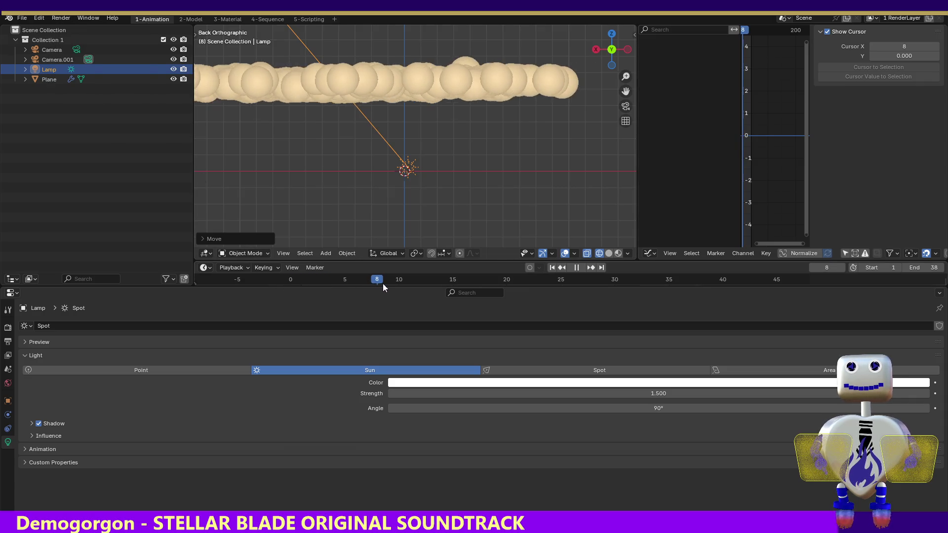
key("space")
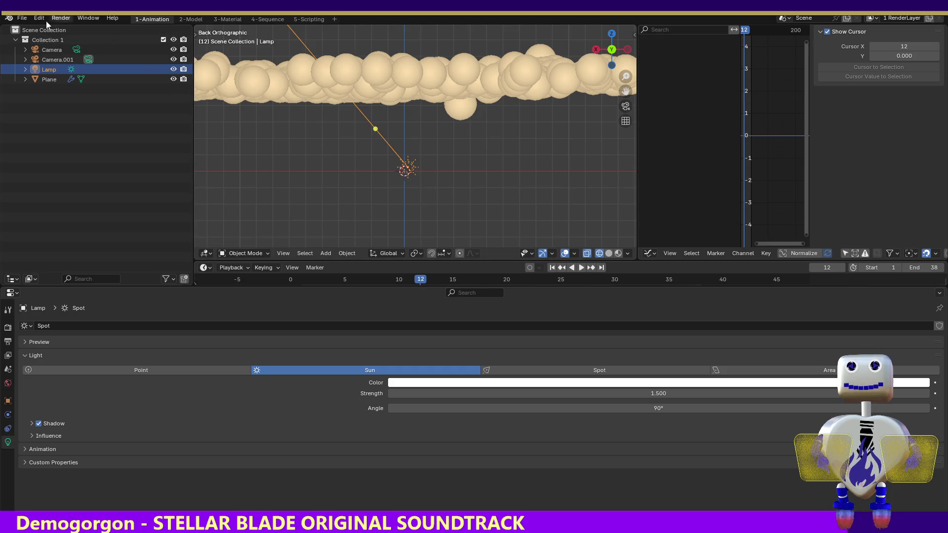
left_click(55, 19)
left_click(61, 29)
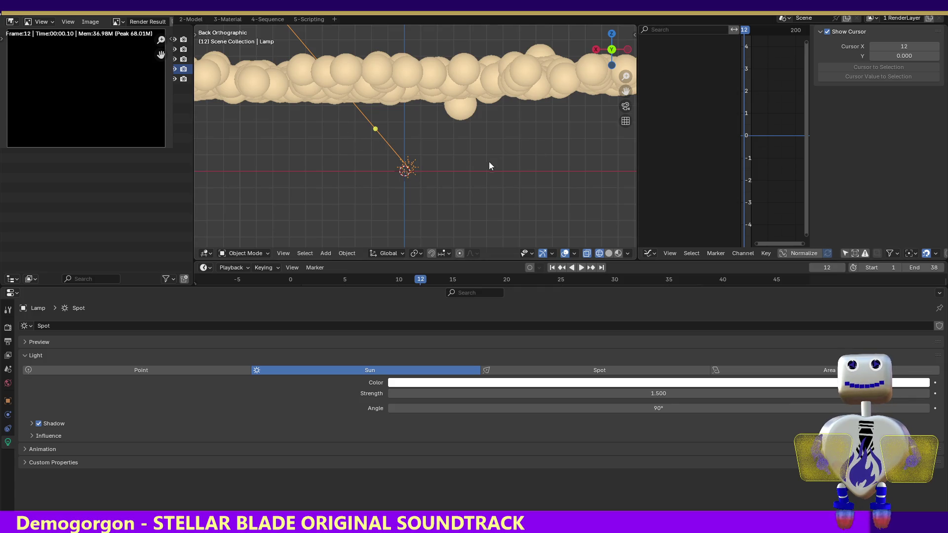
left_click(611, 64)
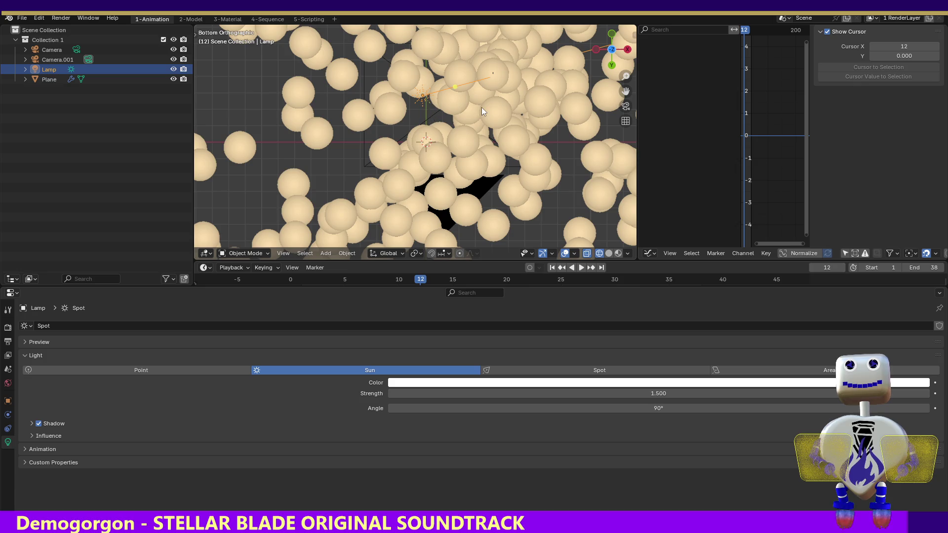
Review the Output, View Layer and Scene properties, ending on the empty World tab.
left_click(8, 355)
left_click(8, 341)
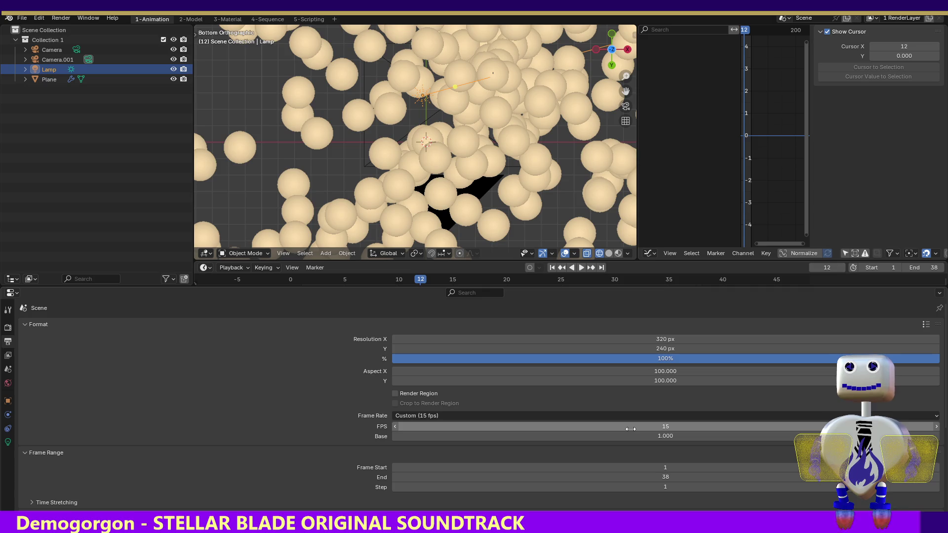
left_click(8, 356)
left_click(8, 368)
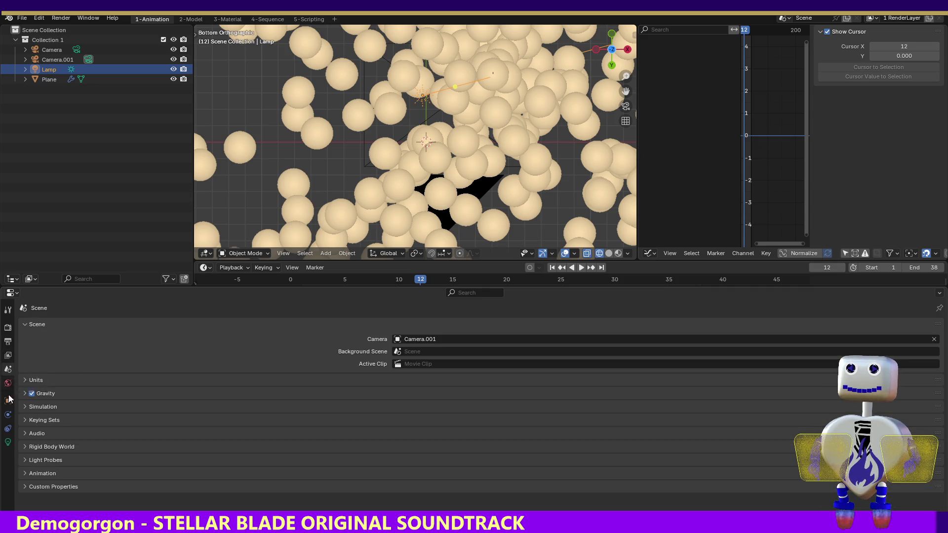
left_click(8, 342)
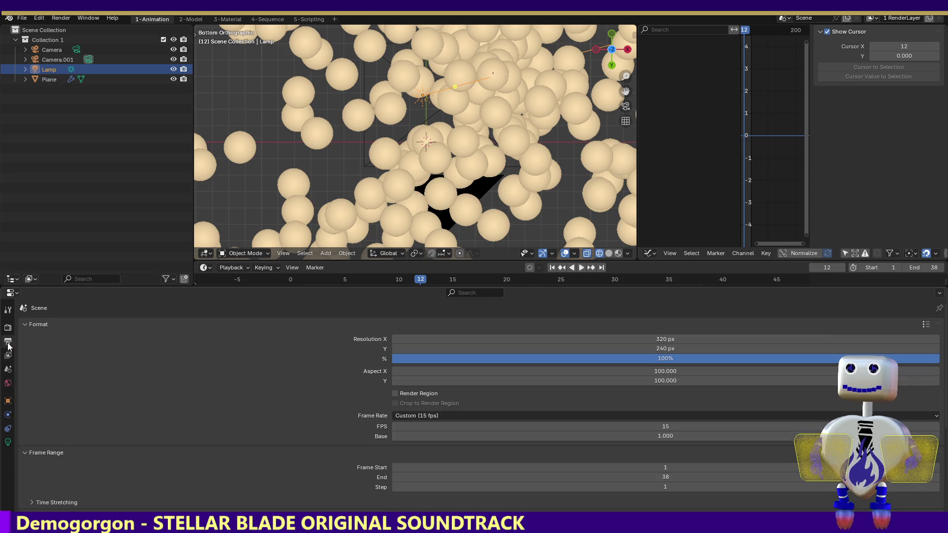
left_click(7, 356)
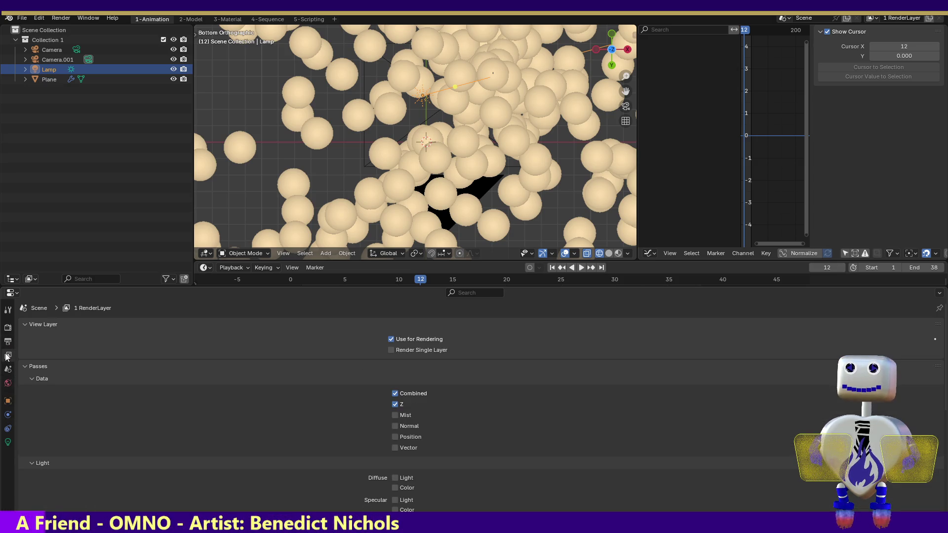
left_click(8, 384)
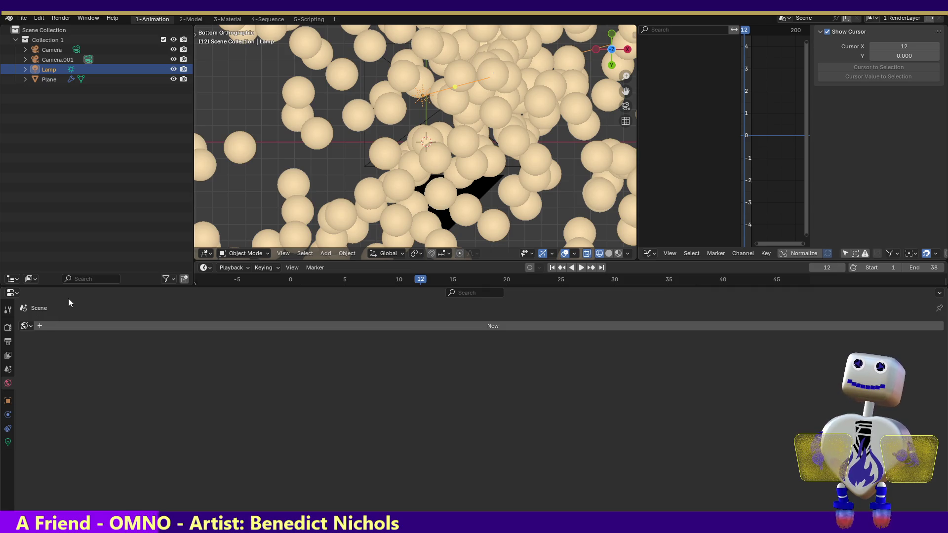
Create a new world with a Background surface and test-render the frame.
left_click(39, 326)
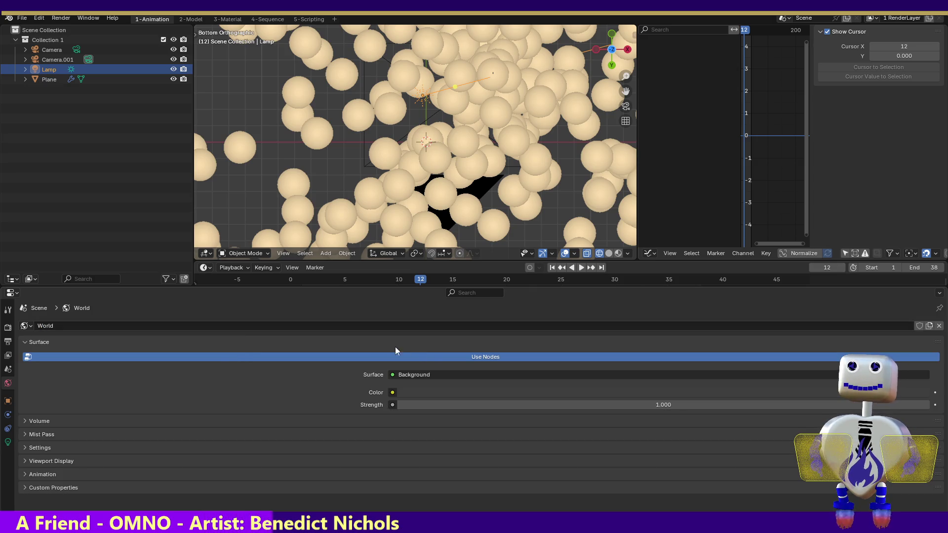
left_click(429, 374)
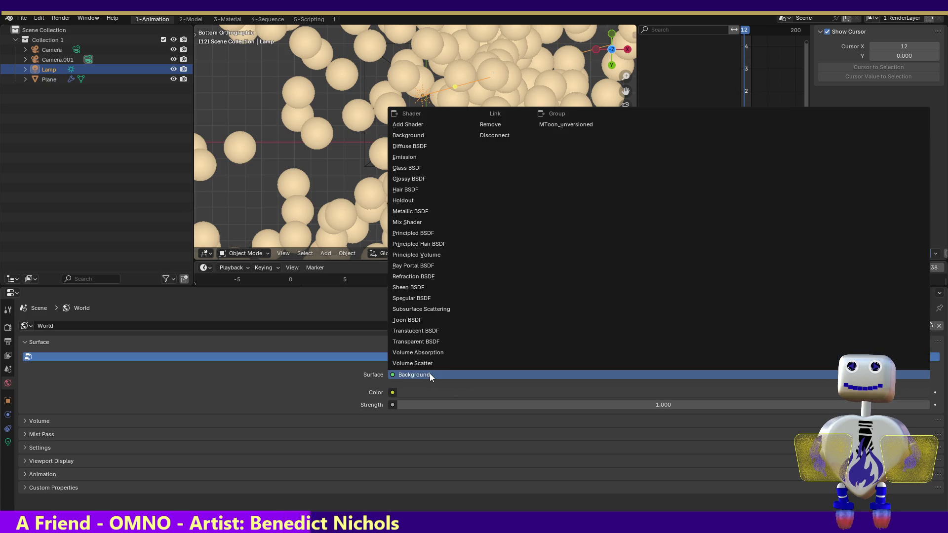
left_click(423, 394)
left_click(881, 392)
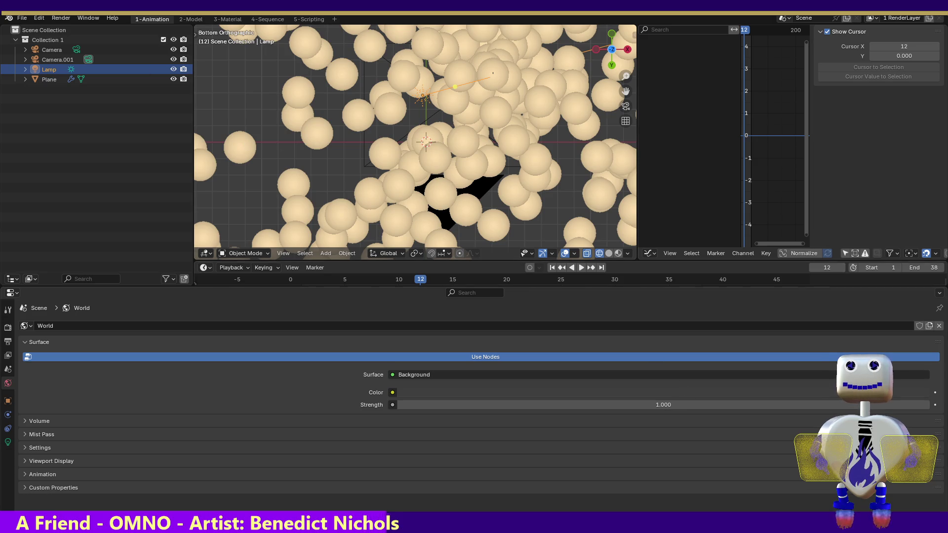
left_click(61, 18)
left_click(74, 28)
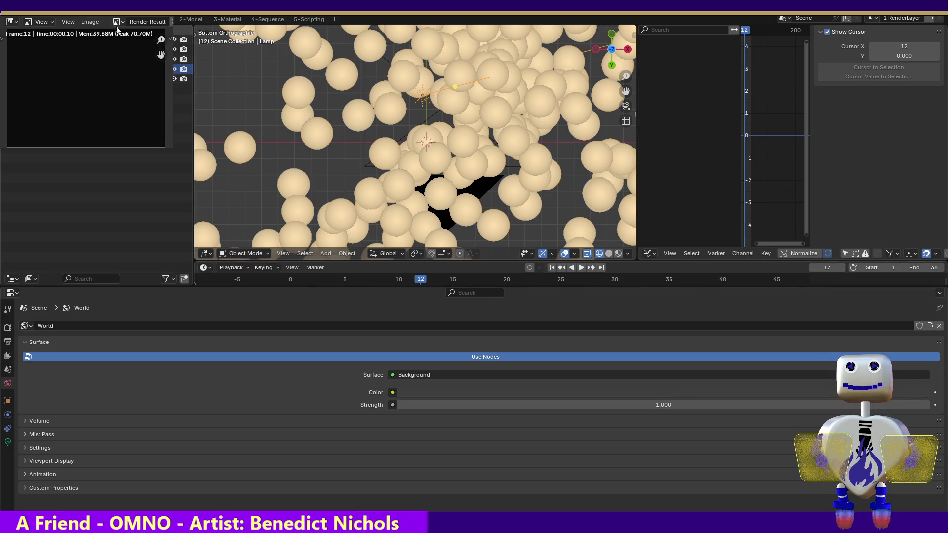
key("Escape")
Raise the world Background colour's Value to 1.000 for pure white.
left_click(587, 392)
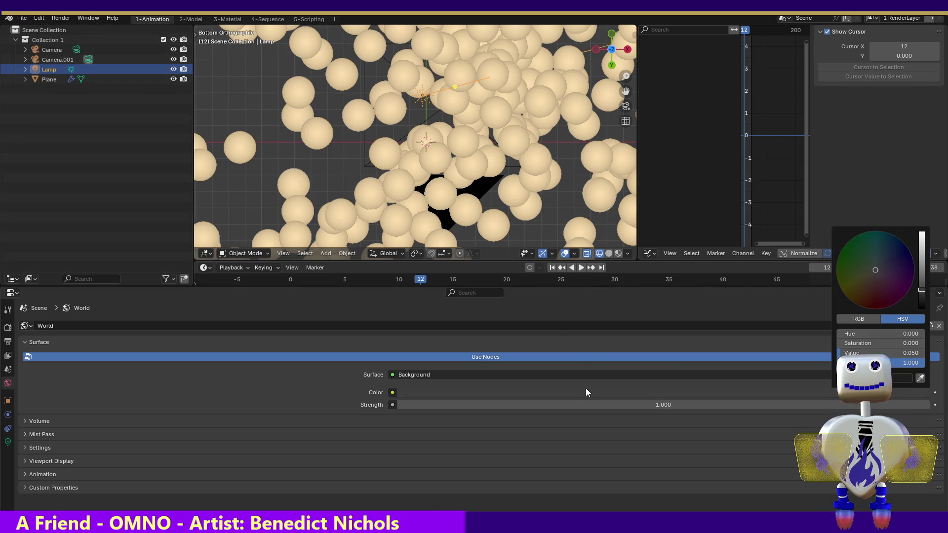
left_click_drag(921, 290, 921, 232)
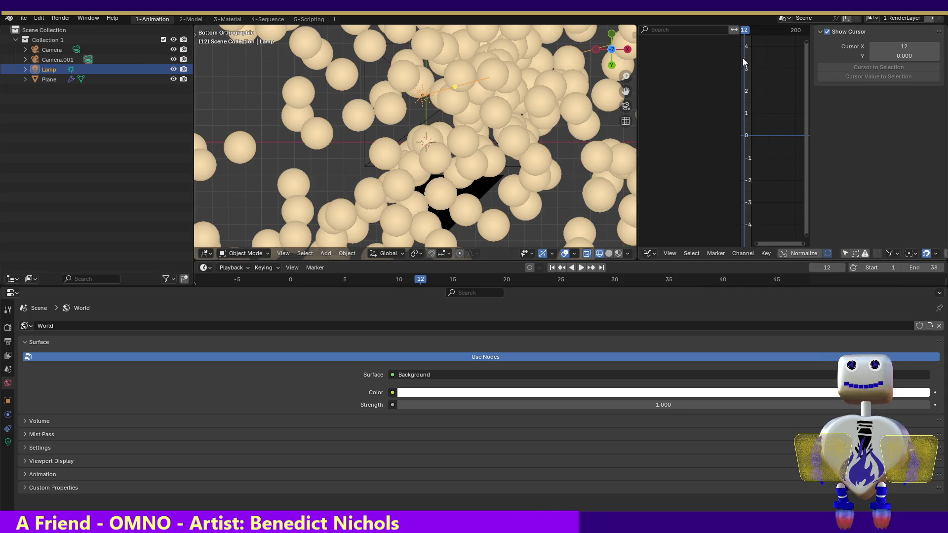
left_click(97, 59)
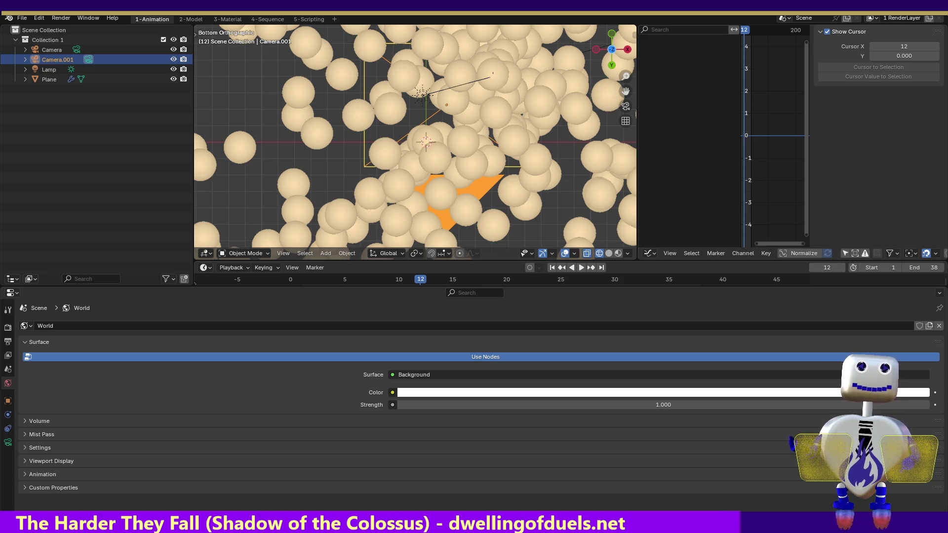
Quit Blender with Ctrl+Q, bringing up the save prompt for Explosion.blend.
key("ctrl+q")
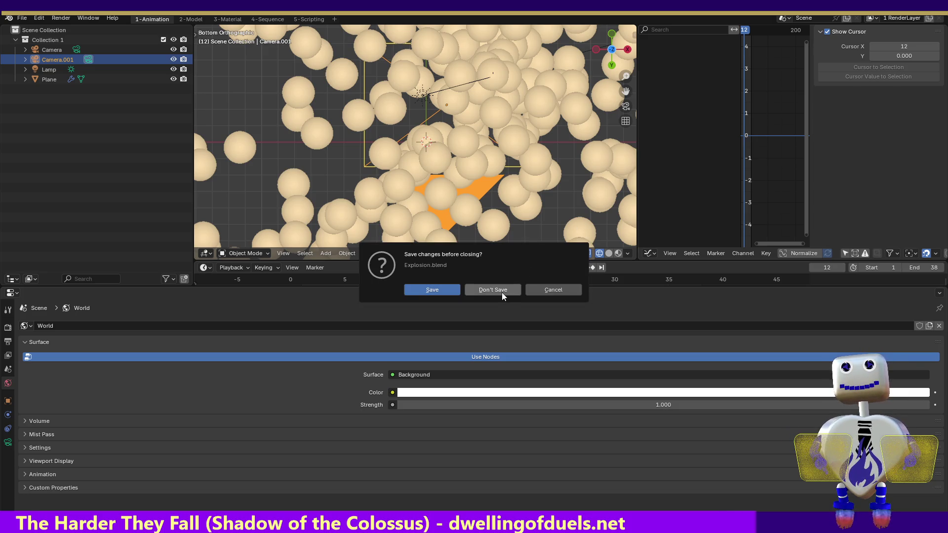
Close Blender without saving Explosion.blend and switch to the Unity editor.
left_click(502, 292)
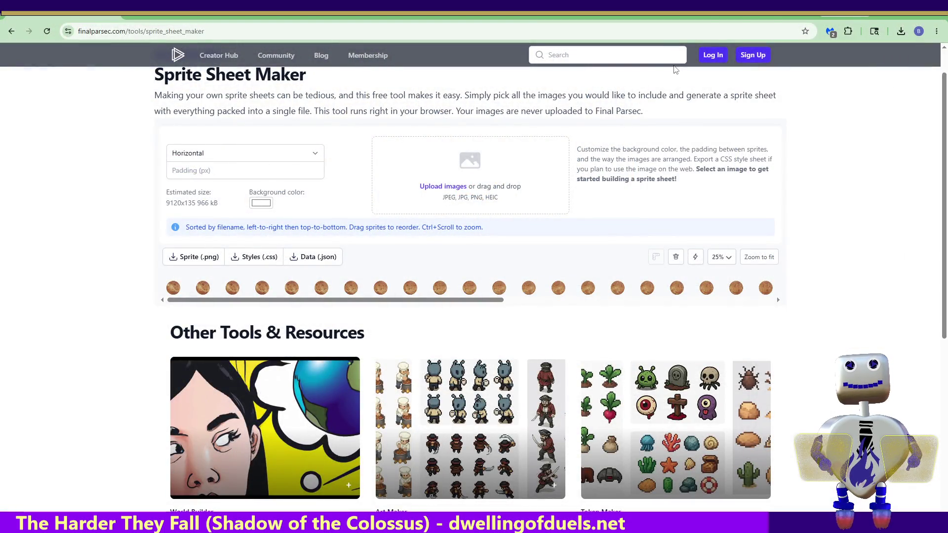
key("alt+Tab")
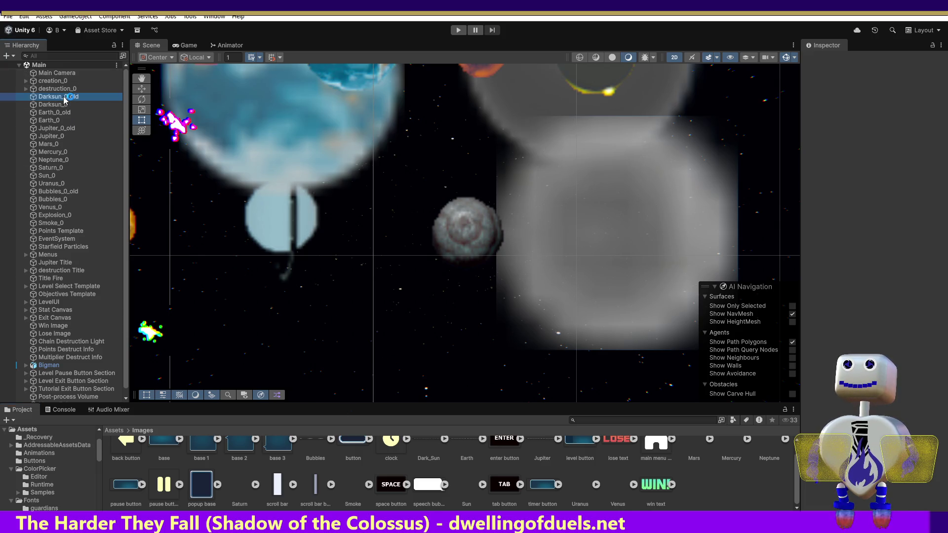
Delete the Darksun_0_old, Earth_0_old and Jupiter_0_old objects from the hierarchy.
left_click(53, 96)
key("Delete")
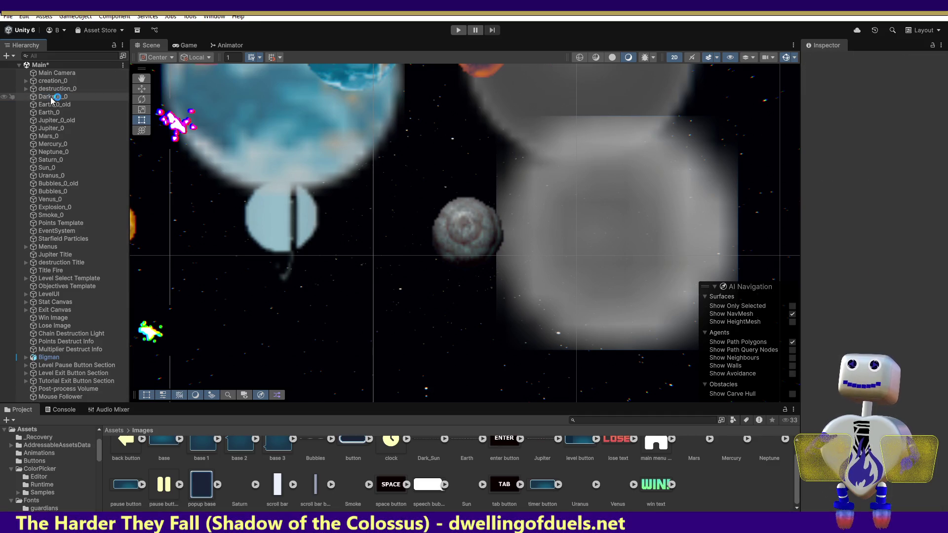
left_click(63, 109)
key("Delete")
left_click(64, 111)
key("Delete")
left_click(63, 123)
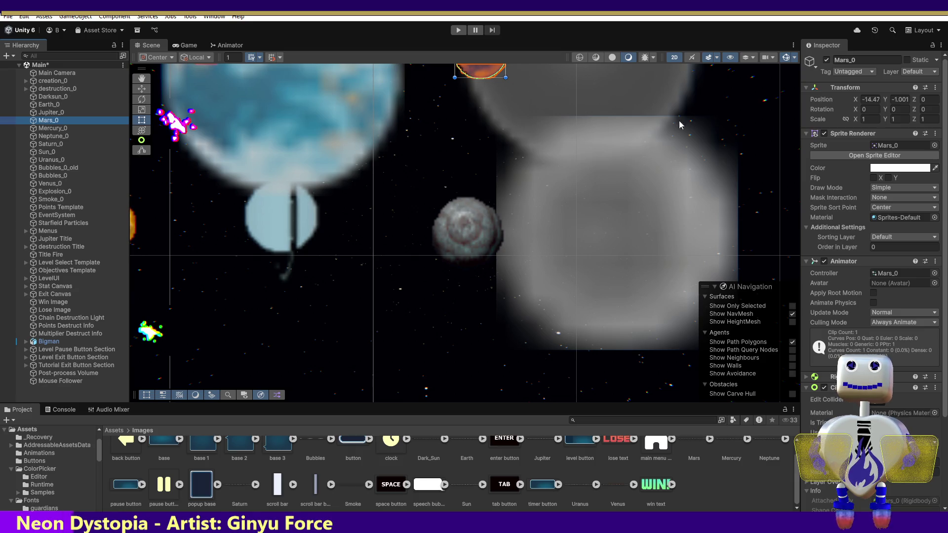
Clear Mars_0's sprite to None and reassign the Mars image as its sprite.
left_click(934, 145)
left_click_drag(941, 285, 941, 178)
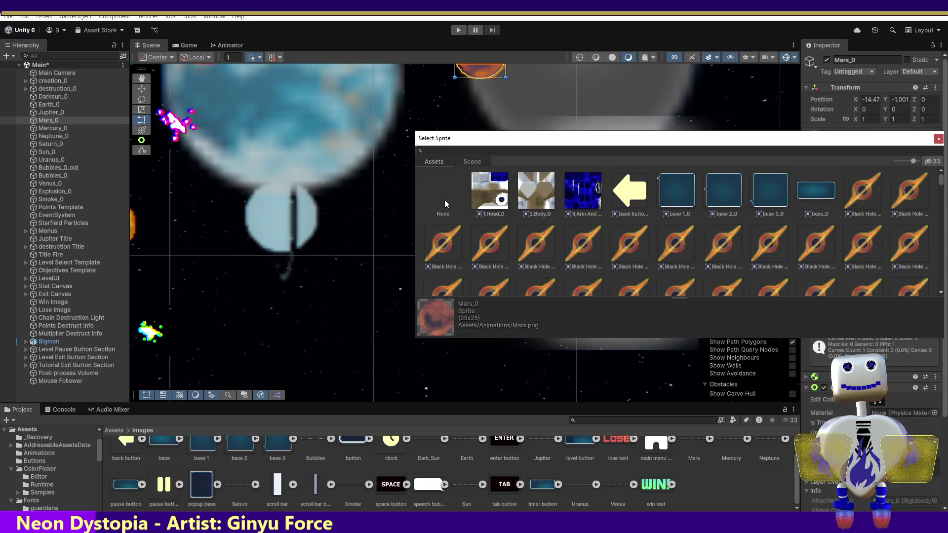
left_click(442, 205)
double_click(448, 197)
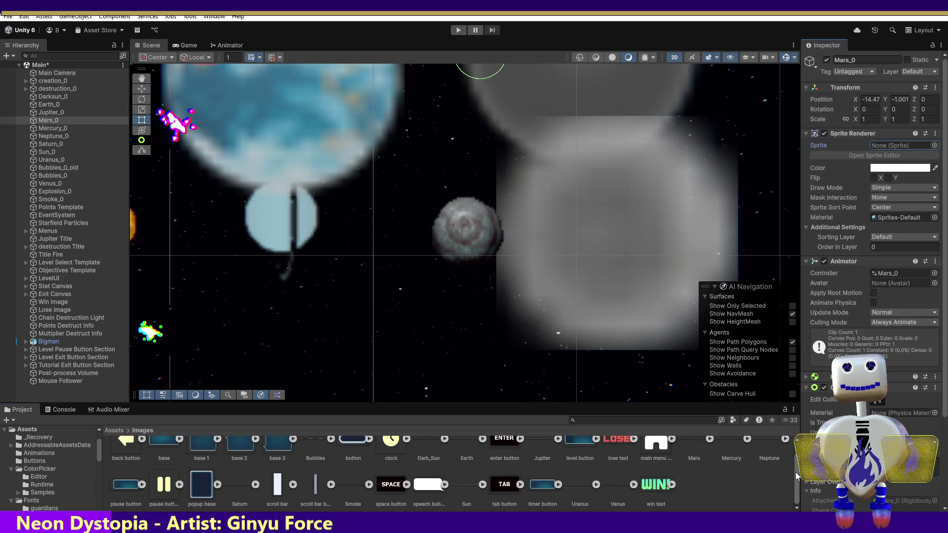
scroll(709, 469, "up", 1)
left_click_drag(691, 460, 888, 148)
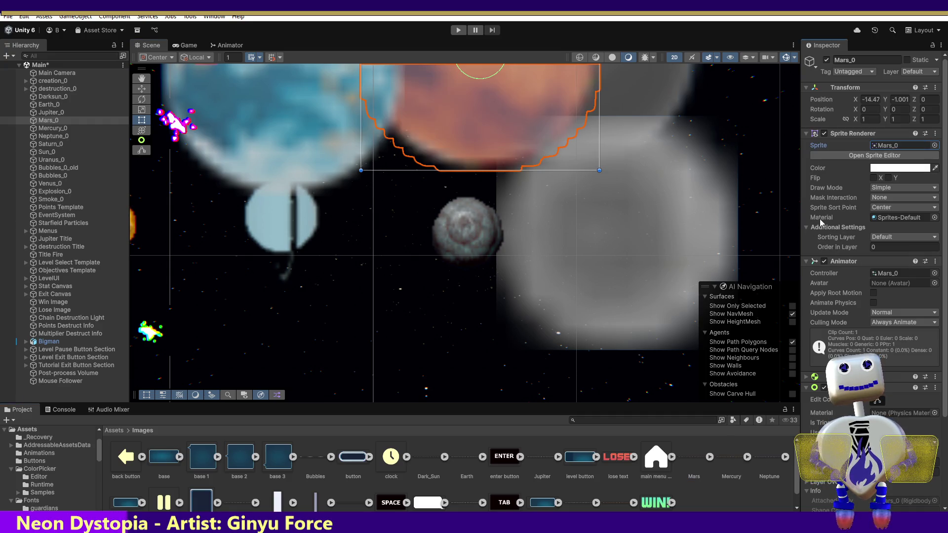
Reset Mercury_0's sprite to None, then assign the Mercury image to it.
left_click(51, 129)
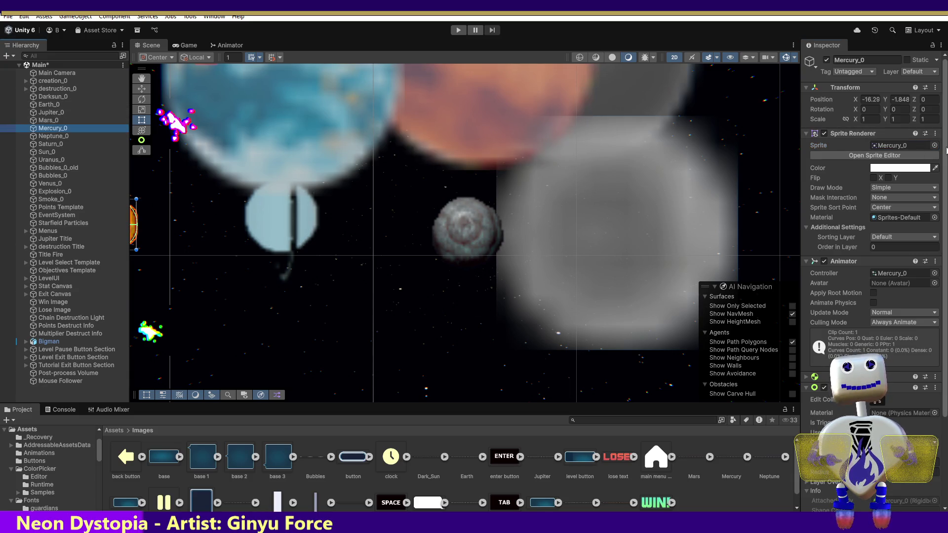
left_click(935, 145)
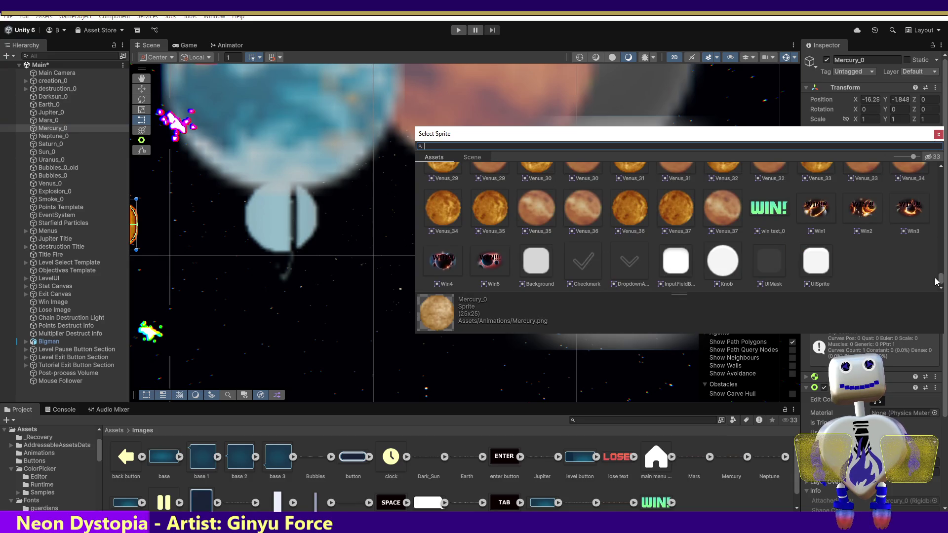
left_click_drag(940, 280, 940, 166)
double_click(431, 191)
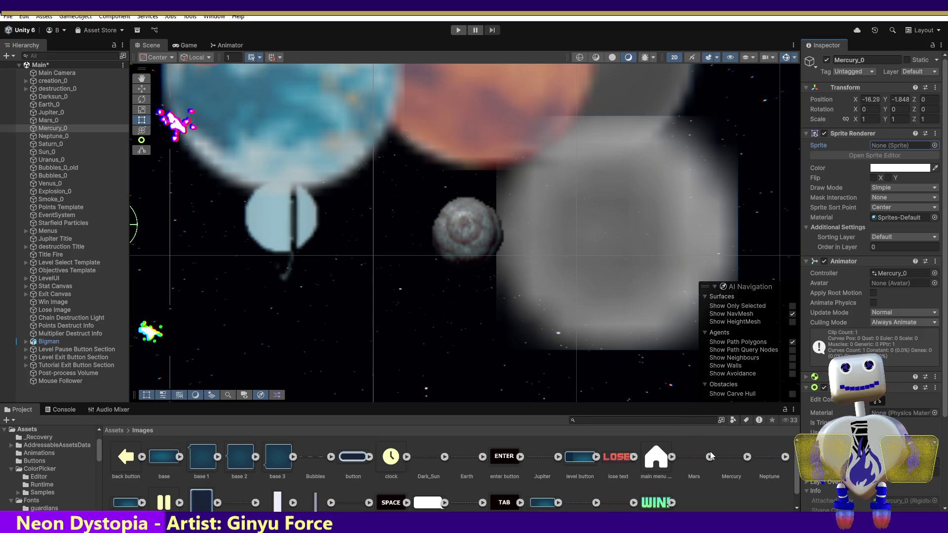
left_click_drag(721, 465, 903, 145)
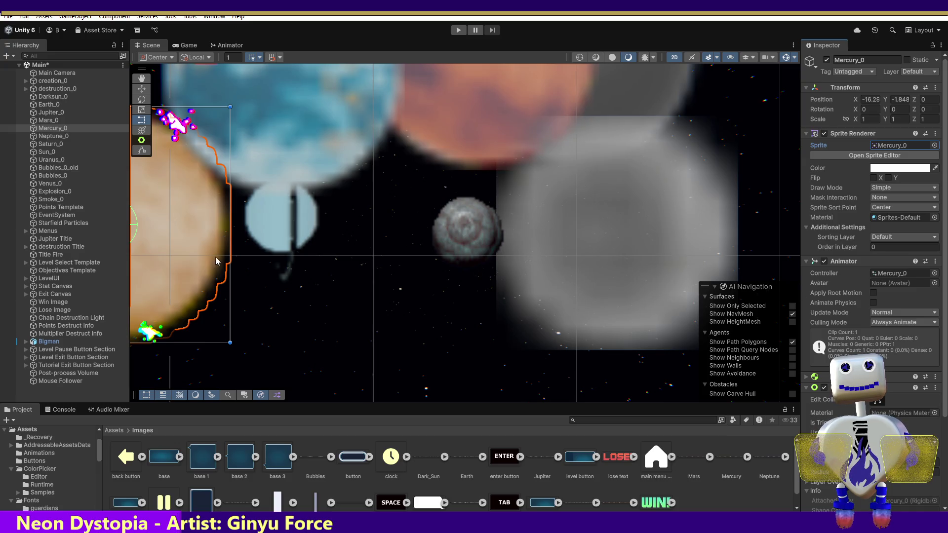
Clear Neptune_0's sprite and reassign the Neptune image.
left_click(45, 138)
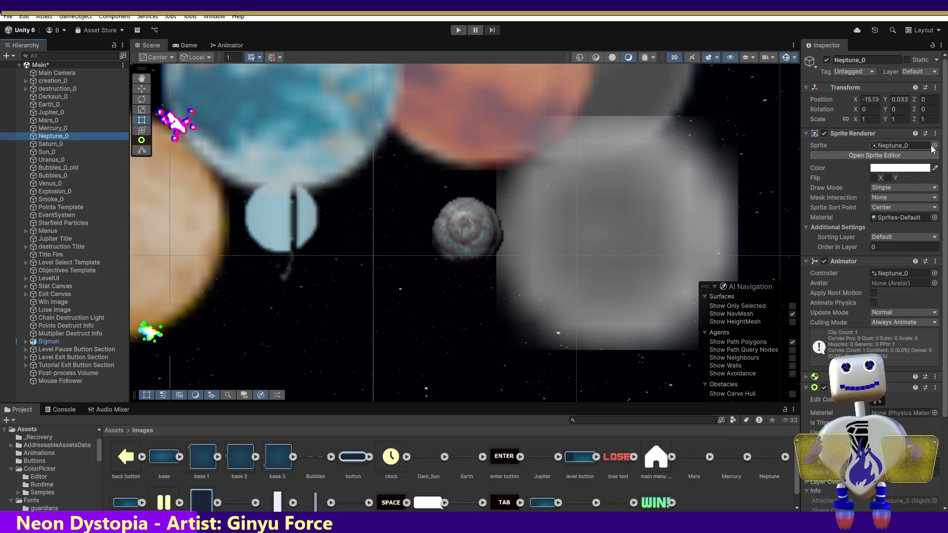
left_click(934, 145)
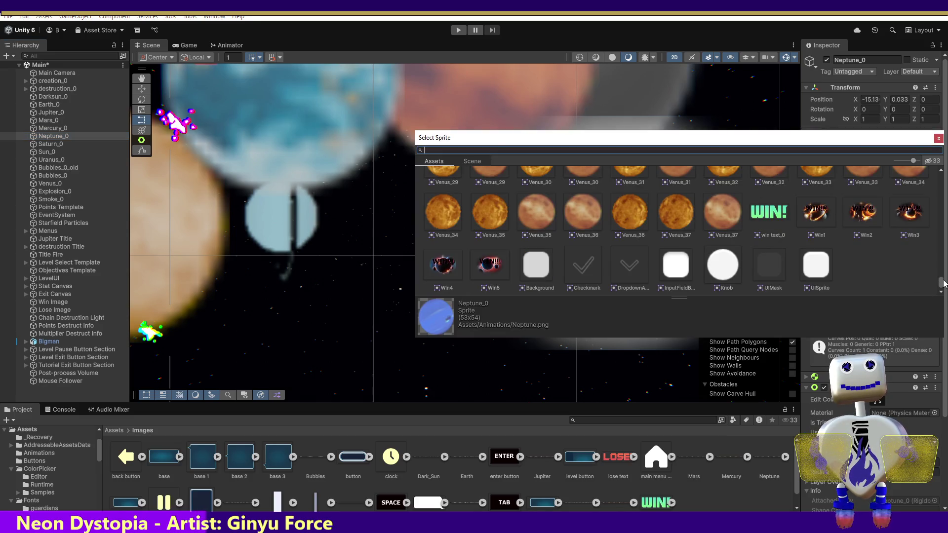
left_click(709, 148)
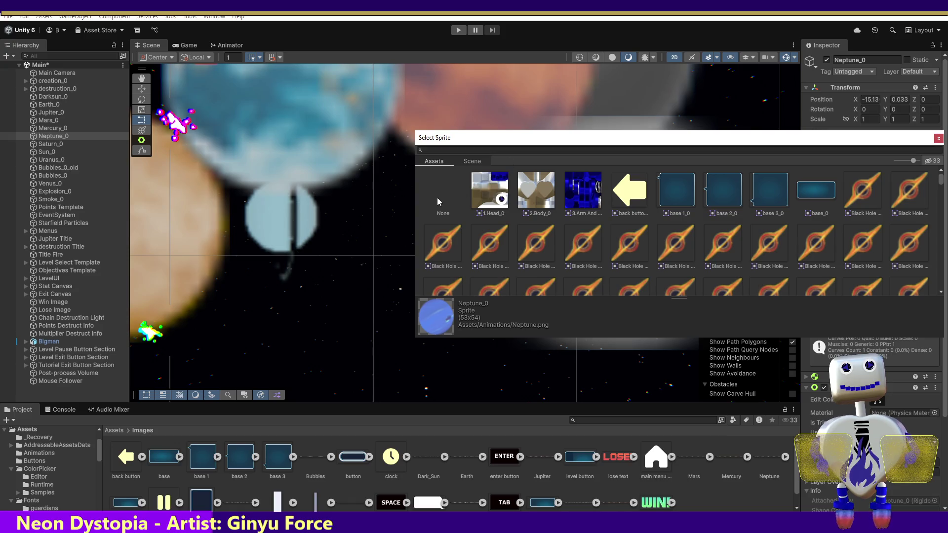
double_click(435, 209)
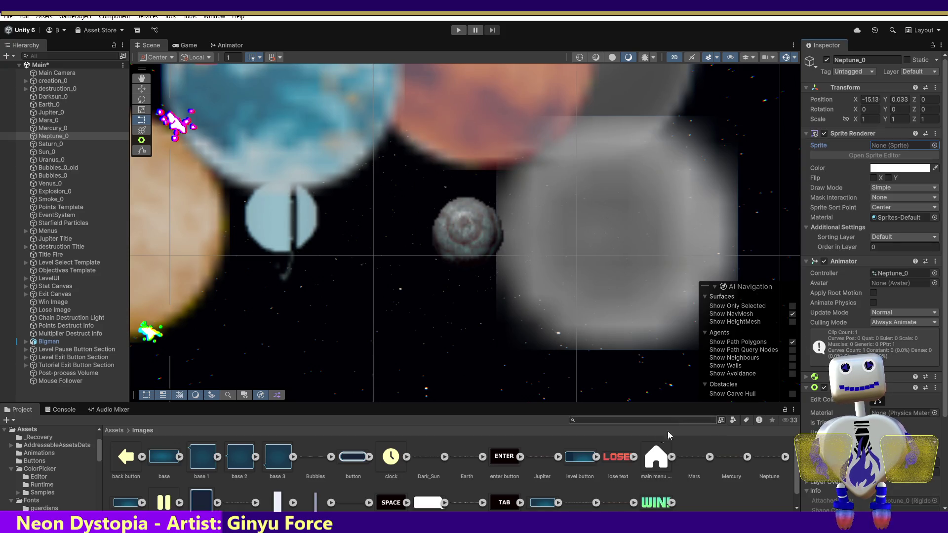
left_click_drag(763, 473, 896, 145)
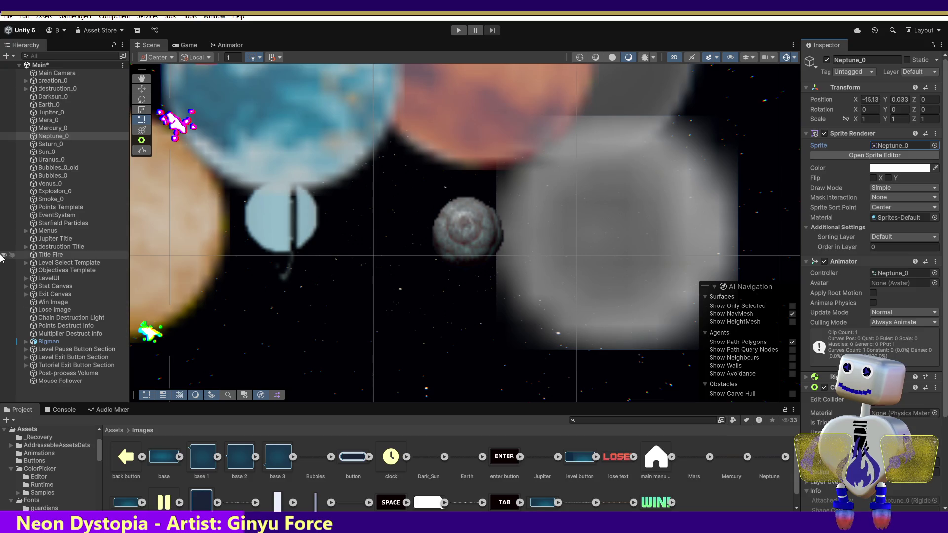
Clear Saturn_0's sprite and reassign the Saturn image.
left_click(4, 143)
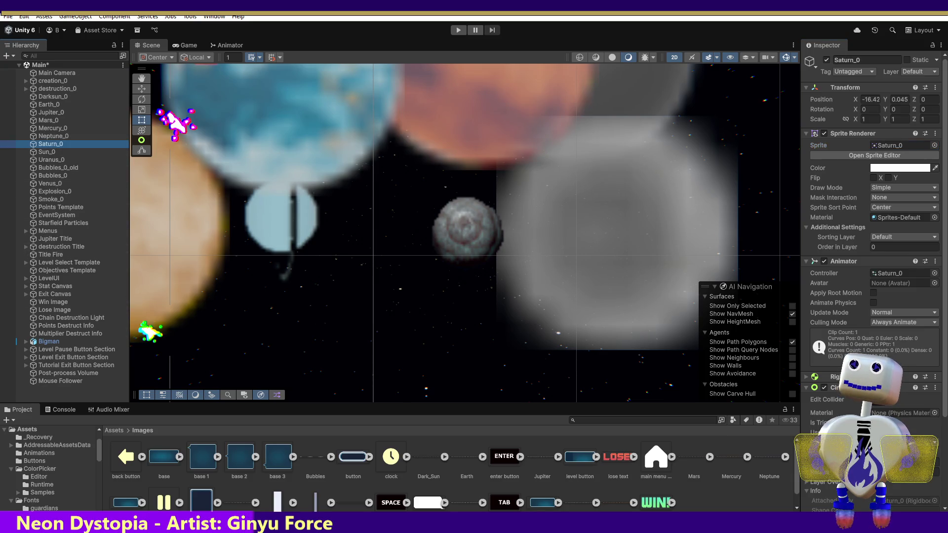
left_click(934, 146)
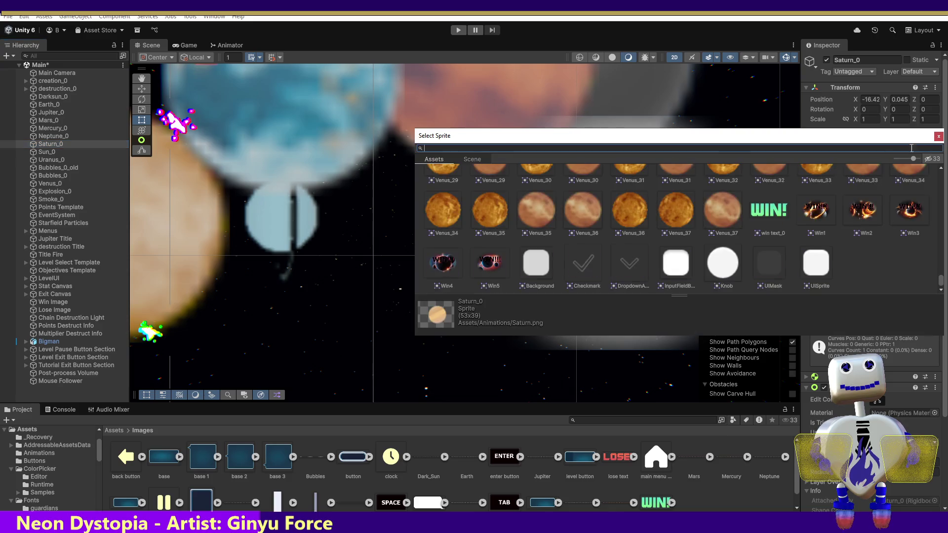
left_click_drag(941, 281, 941, 175)
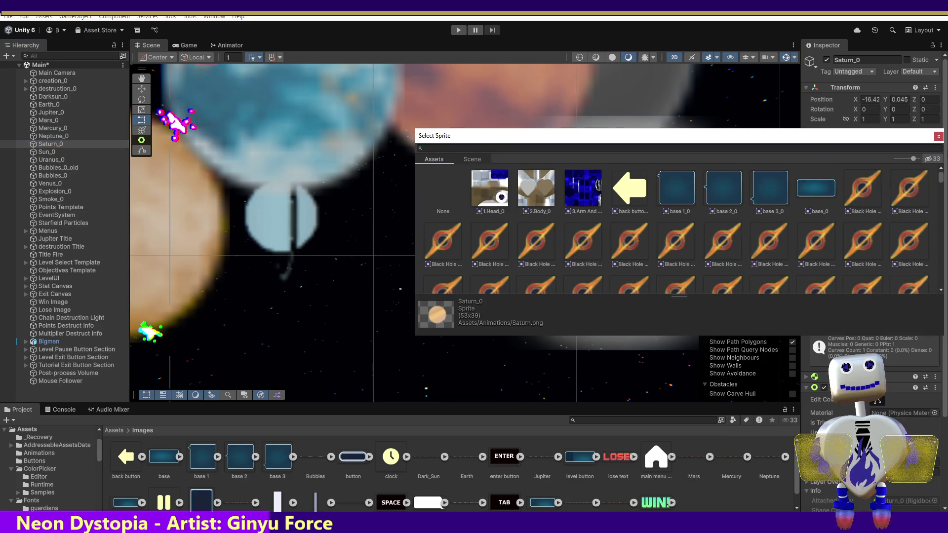
double_click(451, 191)
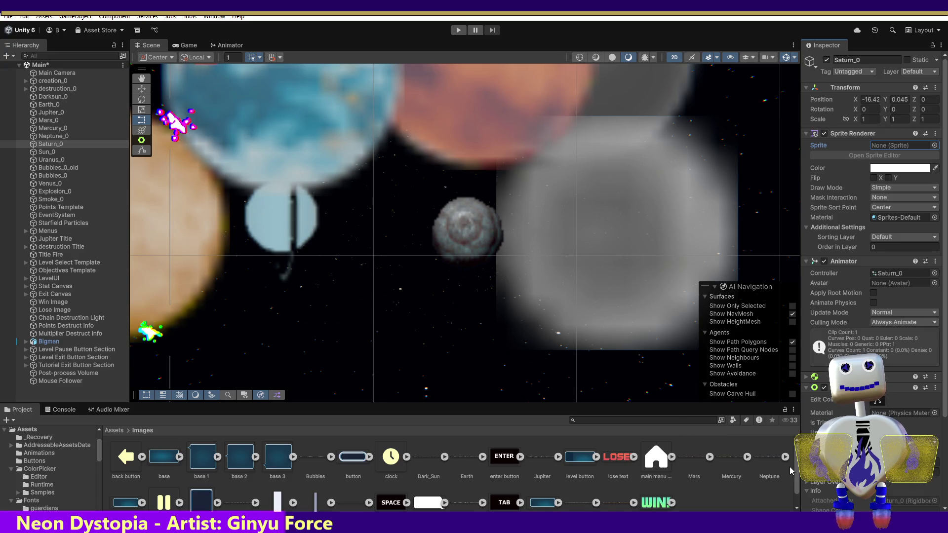
scroll(760, 488, "down", 2)
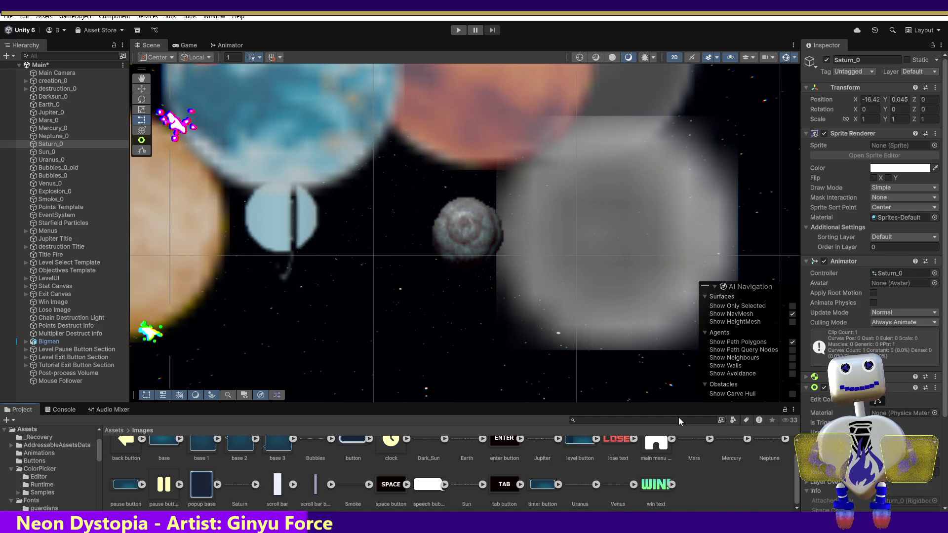
mouse_move(235, 485)
left_mouse_down()
mouse_move(345, 410)
mouse_move(886, 146)
left_mouse_up()
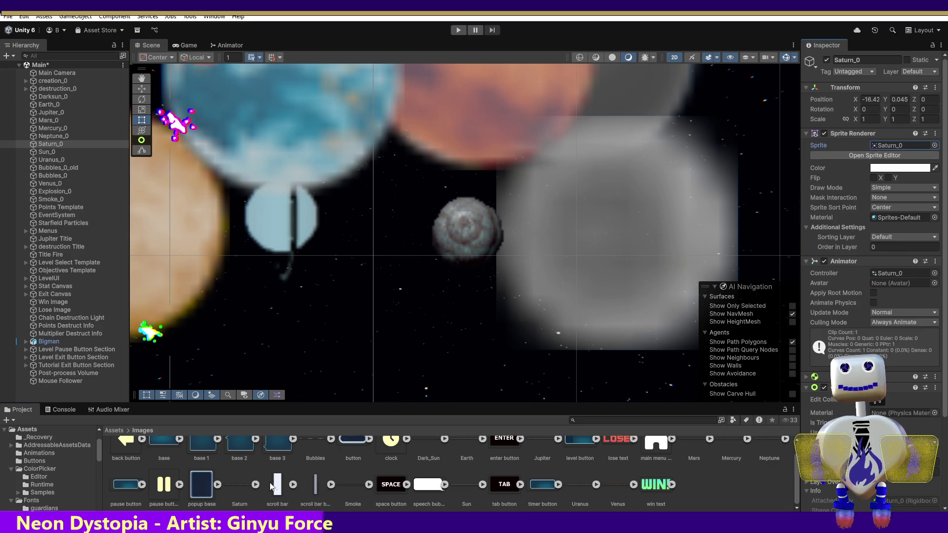
Clear Sun_0's sprite and reassign the Sun image.
left_click(45, 152)
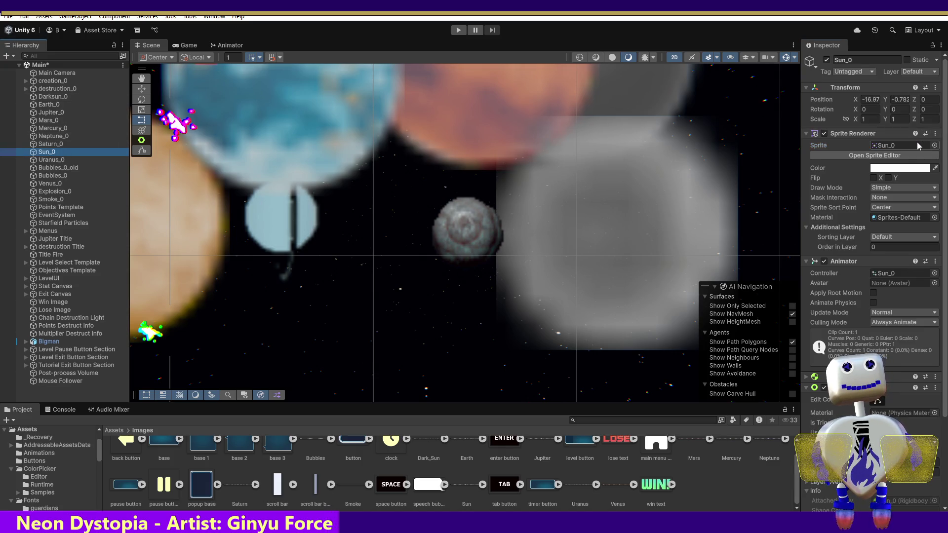
left_click(932, 145)
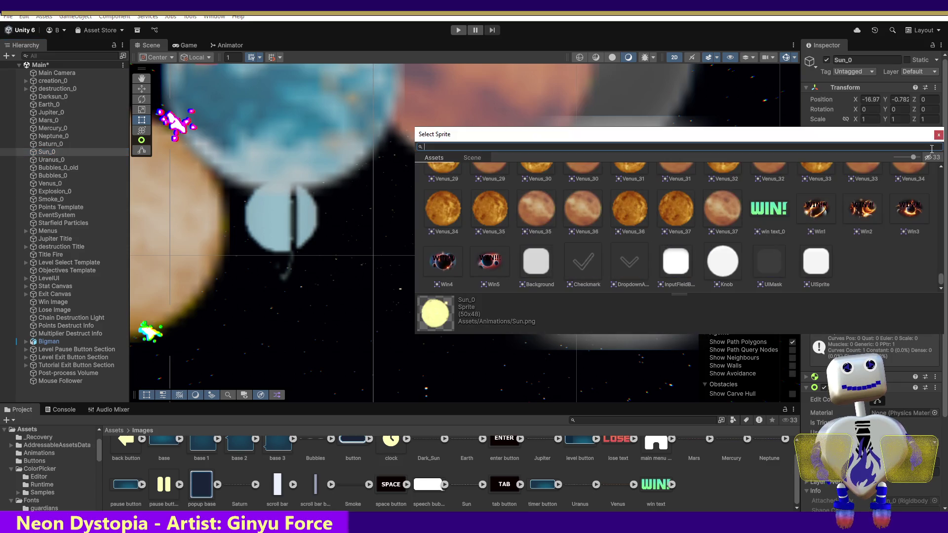
left_click_drag(941, 277, 941, 173)
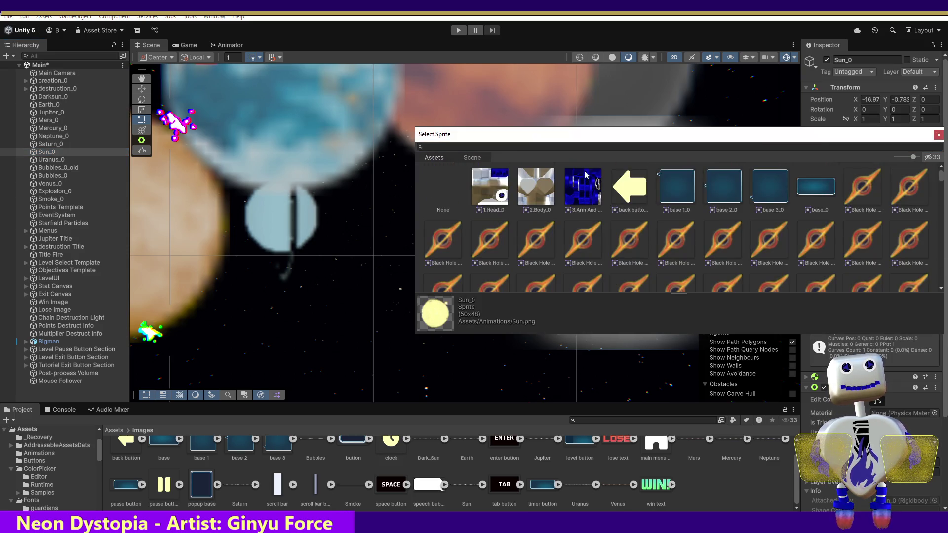
double_click(442, 191)
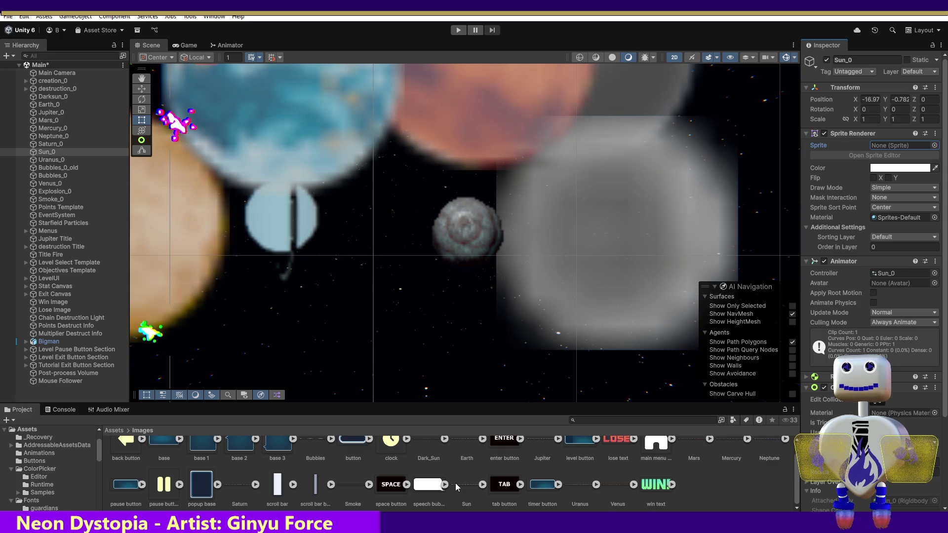
mouse_move(455, 483)
left_mouse_down()
mouse_move(735, 278)
mouse_move(891, 147)
left_mouse_up()
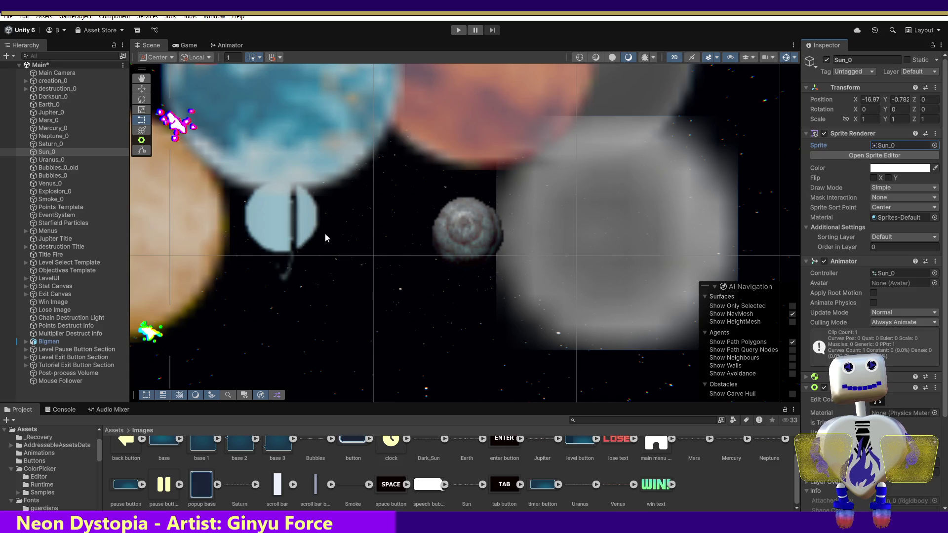
Clear Uranus_0's sprite to None and reassign the Uranus image as its sprite.
left_click(74, 160)
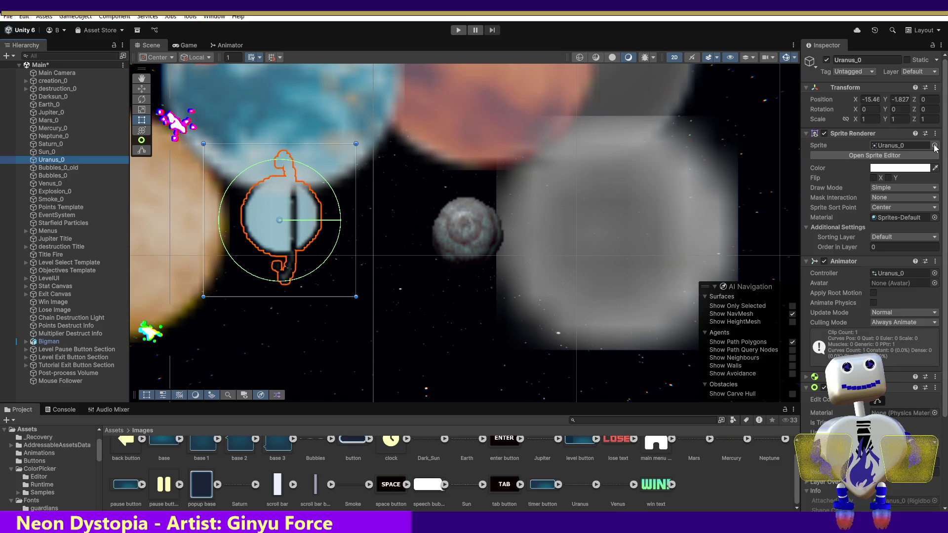
left_click(935, 146)
scroll(938, 288, "up", 10)
double_click(450, 193)
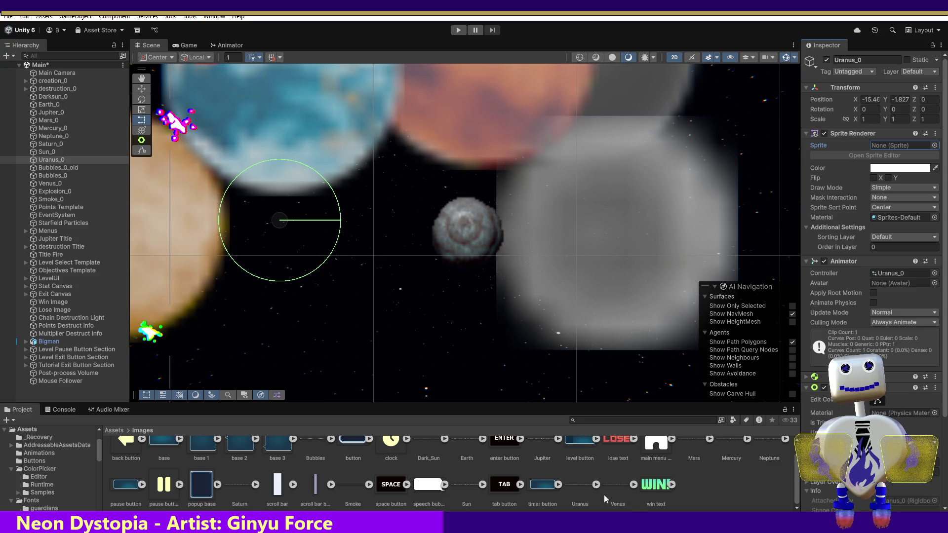
left_click_drag(573, 487, 901, 145)
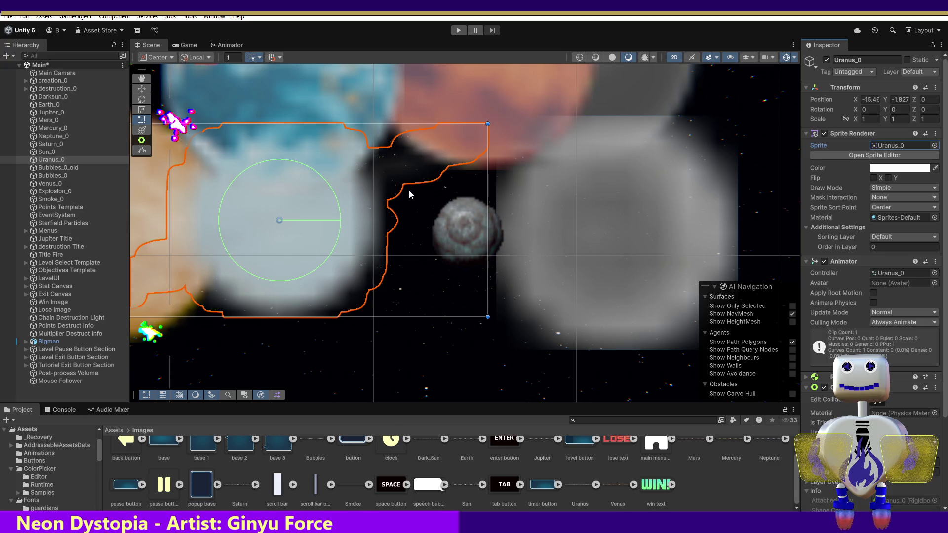
left_click(58, 168)
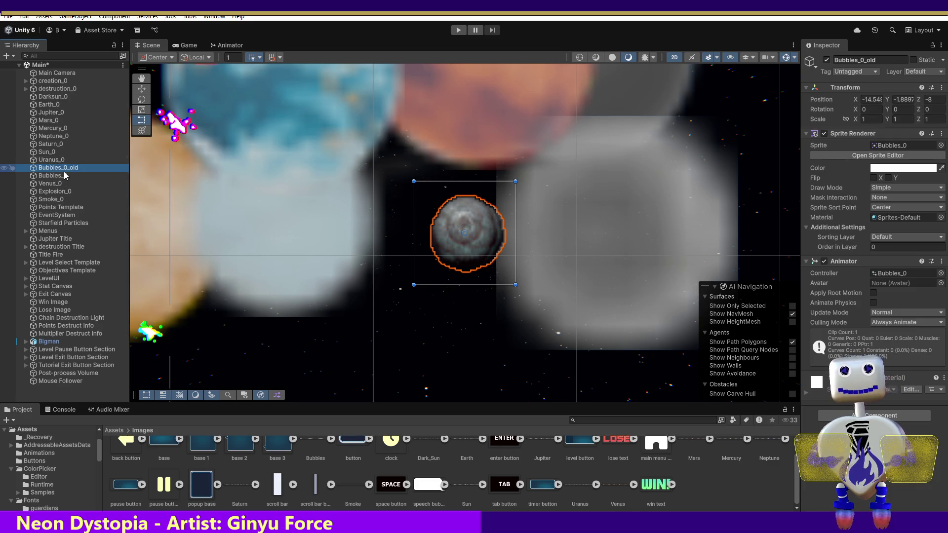
Delete Bubbles_0_old, then clear Venus_0's sprite and reassign the Venus image to it.
key("Delete")
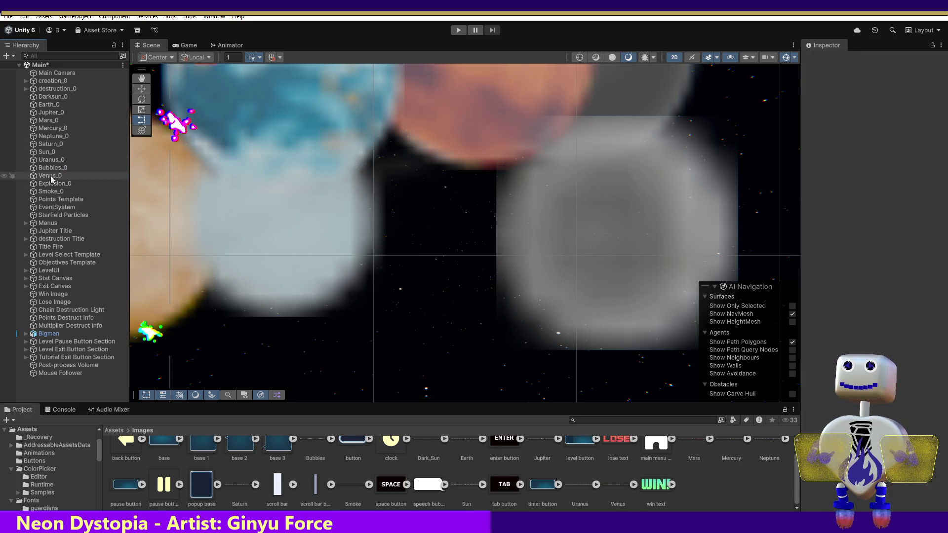
left_click(53, 178)
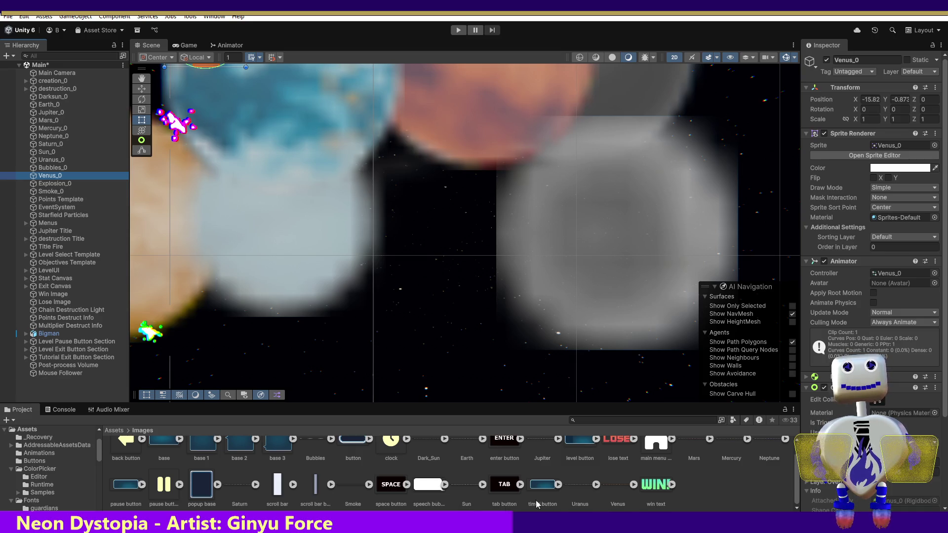
mouse_move(615, 490)
left_mouse_down()
mouse_move(935, 177)
mouse_move(907, 212)
left_mouse_up()
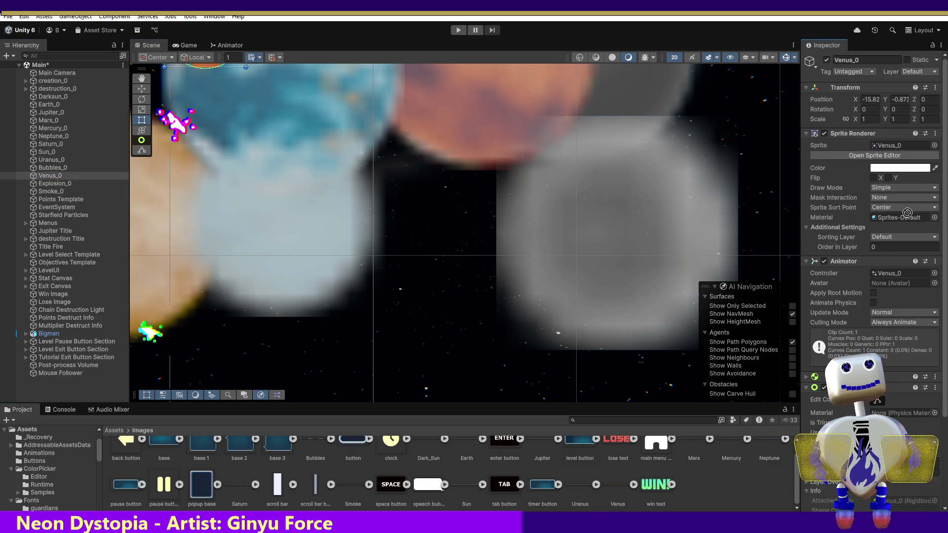
left_click(934, 145)
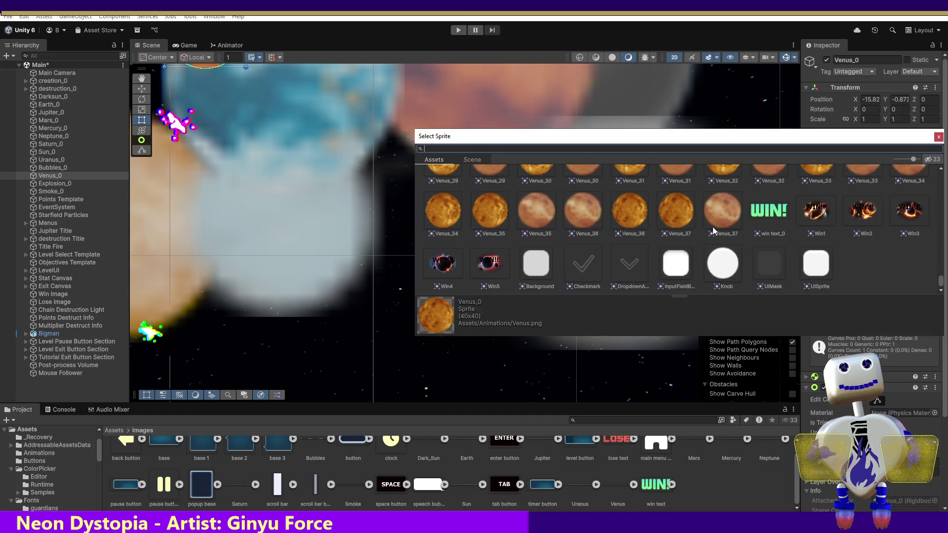
left_click_drag(940, 283, 940, 171)
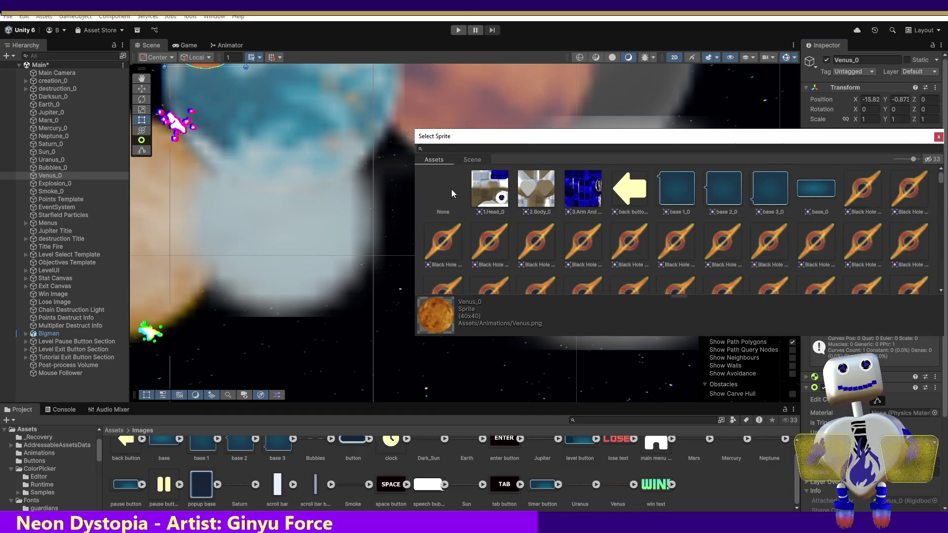
double_click(449, 189)
left_click_drag(616, 485, 884, 145)
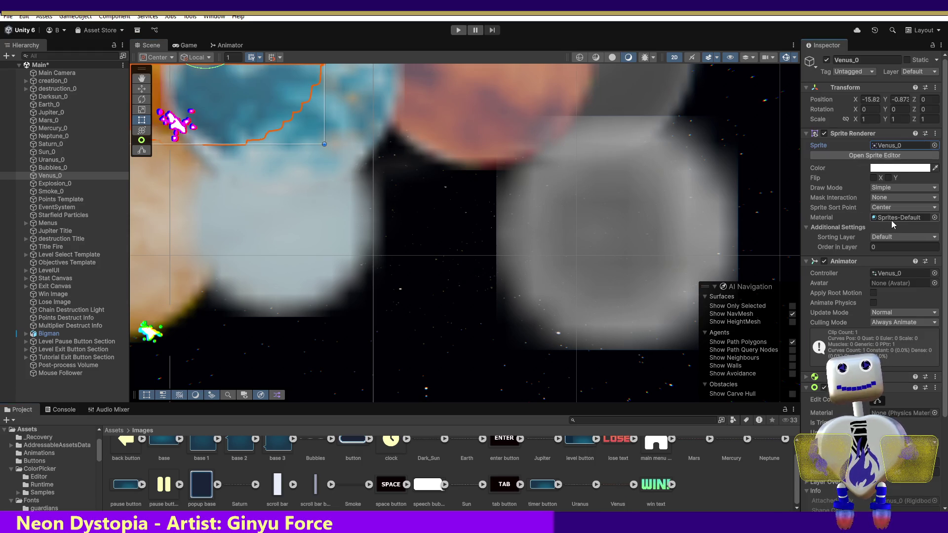
left_click(48, 184)
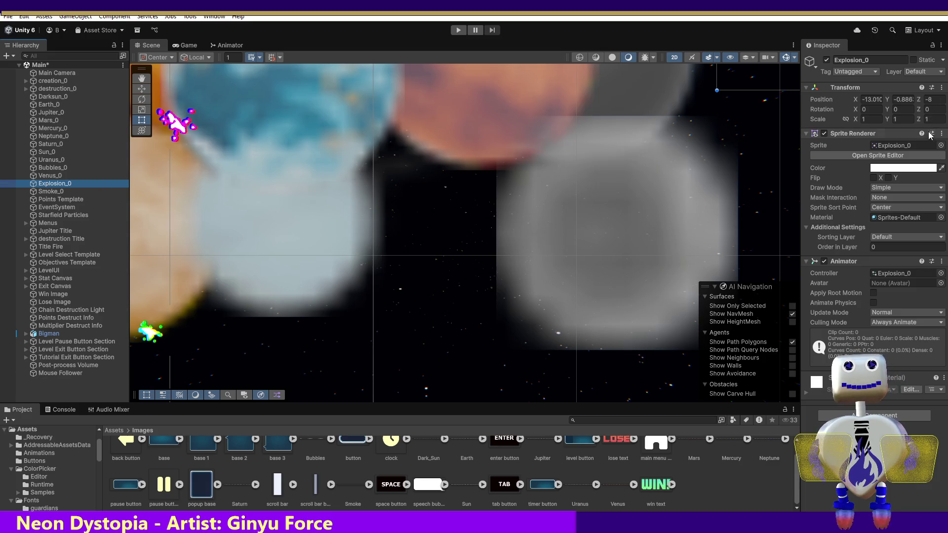
Review Explosion_0's sliced frames in the Sprite Editor, then reassign the Smoke image as Smoke_0's sprite.
left_click(908, 154)
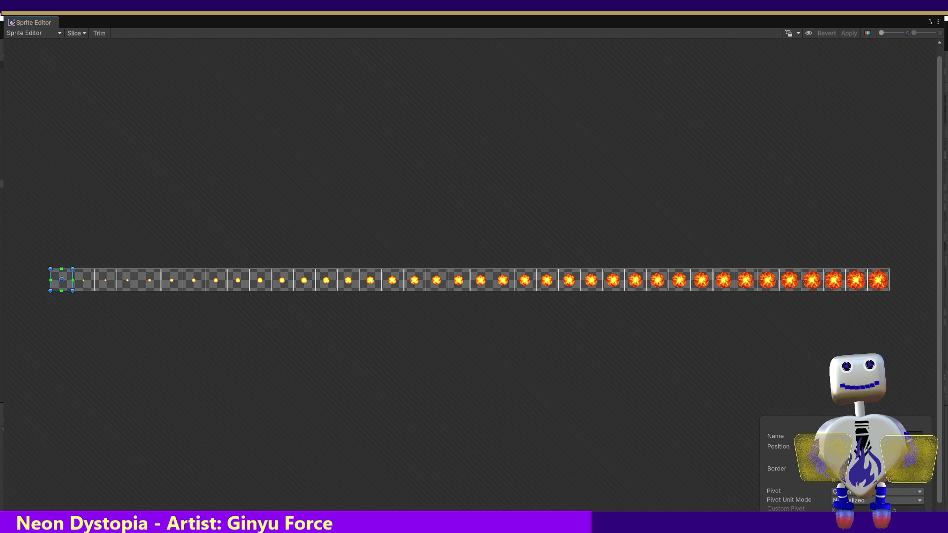
left_click(939, 17)
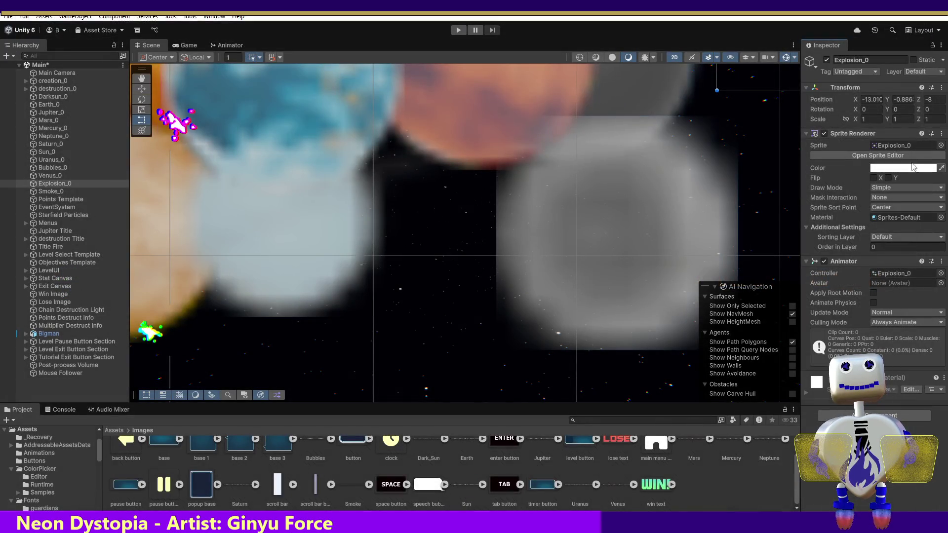
left_click(54, 193)
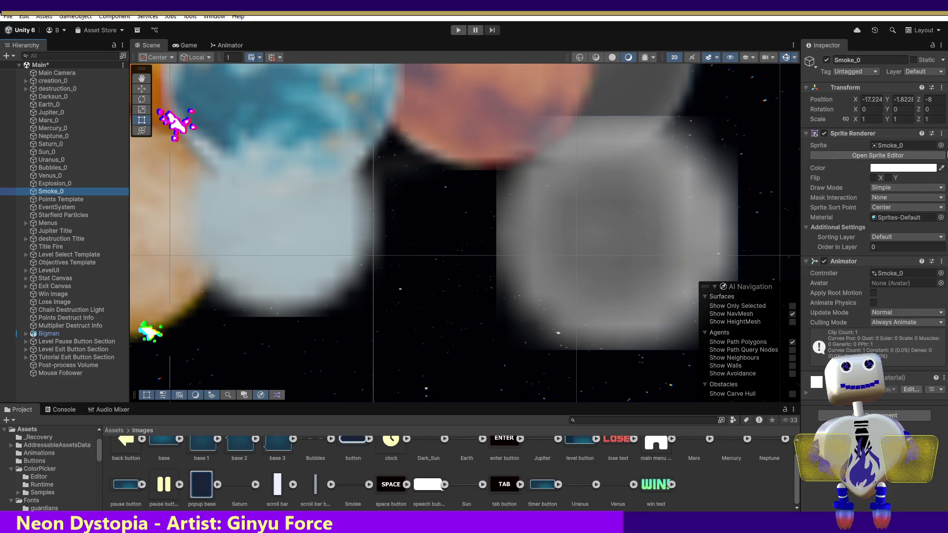
left_click(941, 145)
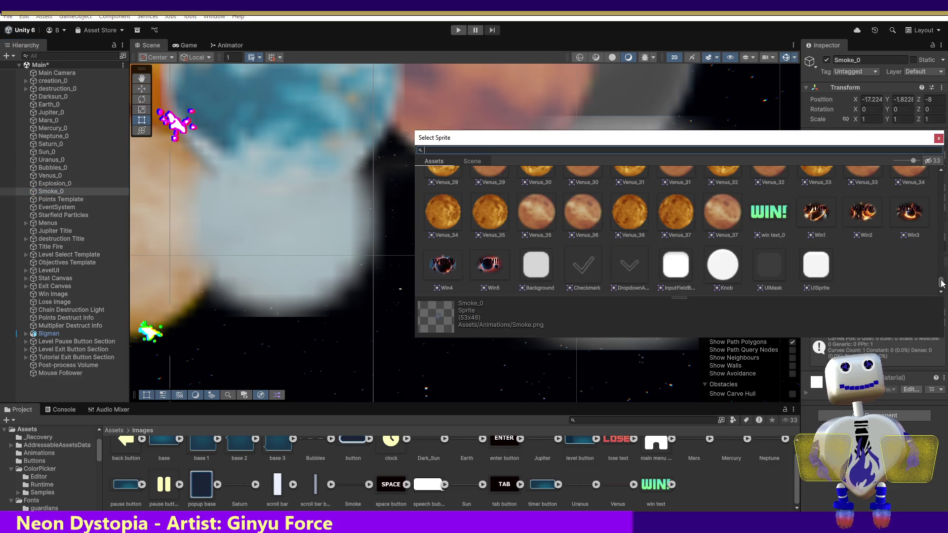
left_click_drag(942, 283, 941, 173)
double_click(446, 188)
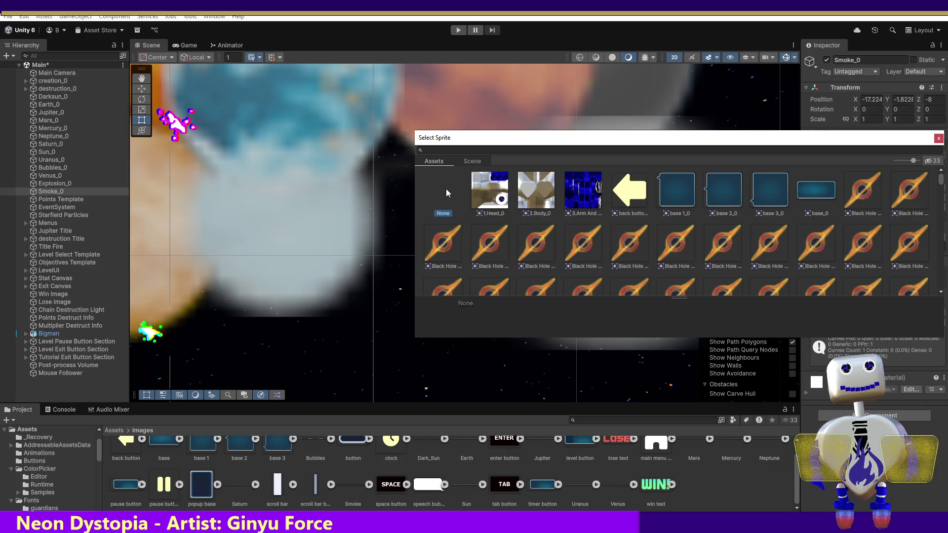
left_click_drag(357, 484, 903, 145)
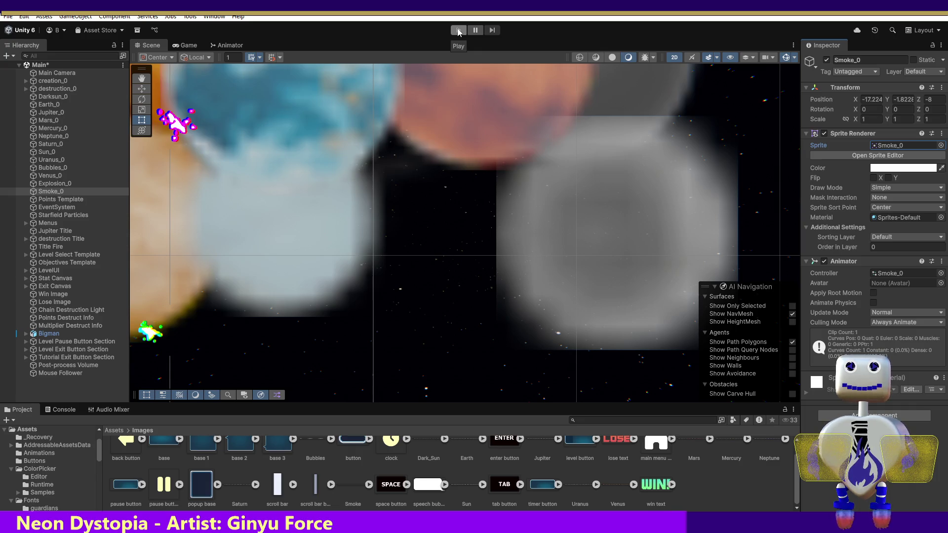
Enter Play mode and go from the main menu through mode selection into Skill Challenge.
left_click(458, 30)
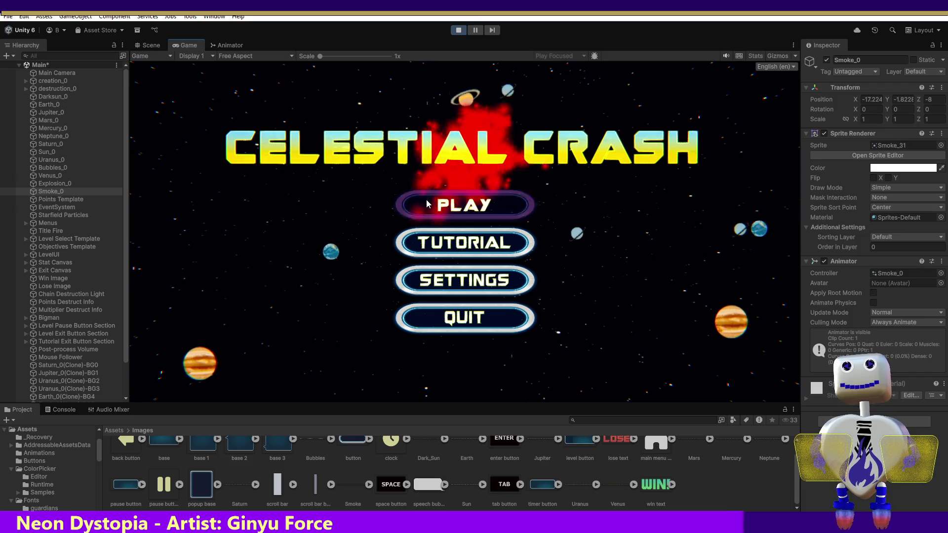
left_click(425, 201)
left_click(482, 268)
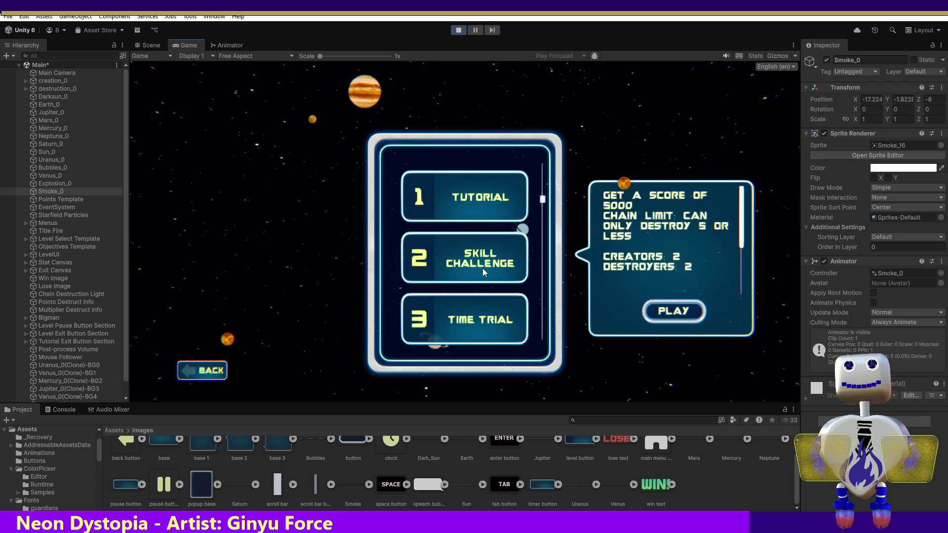
left_click(672, 312)
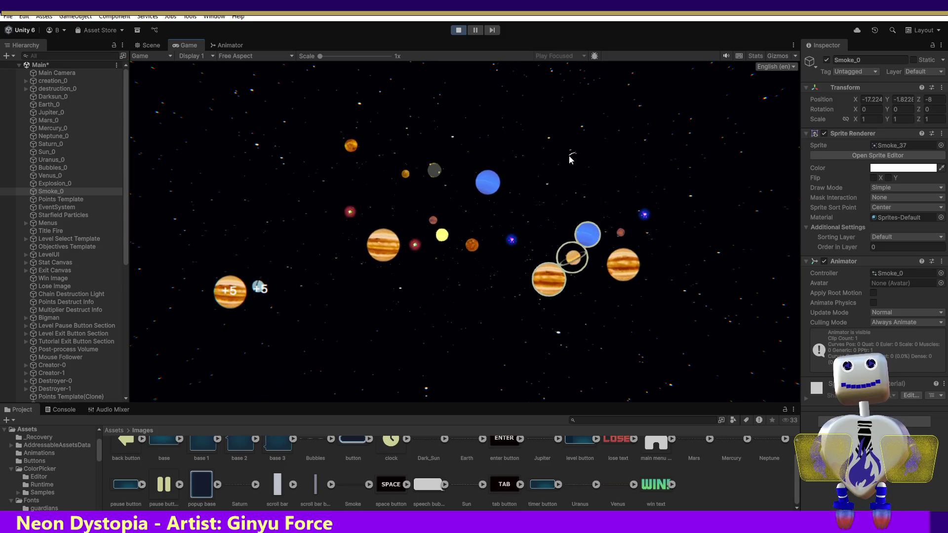
Fling the blue planet into the other planets to crash them.
mouse_move(484, 191)
left_mouse_down()
mouse_move(607, 194)
mouse_move(599, 212)
left_mouse_up()
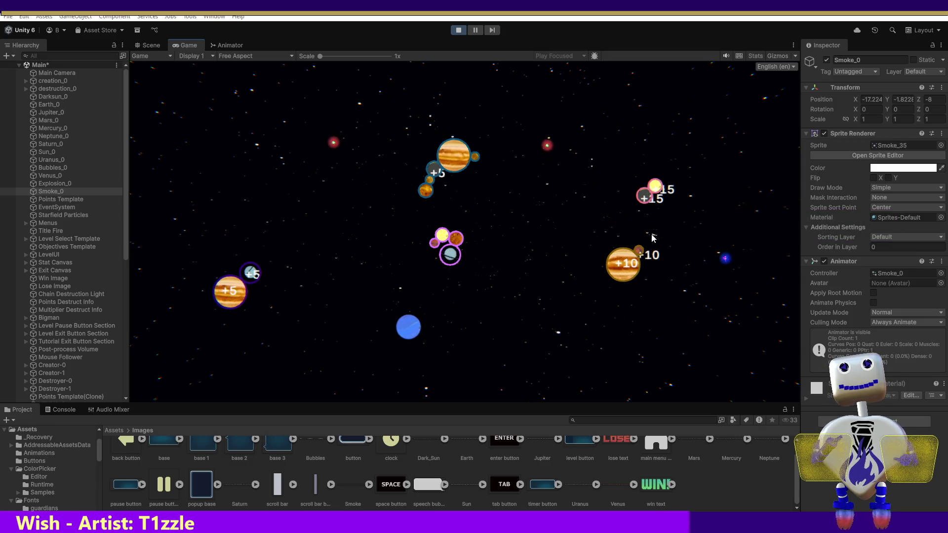
Set off crashes in the central and Jupiter clusters, pushing Highest Crash to 413 points.
left_click(448, 247)
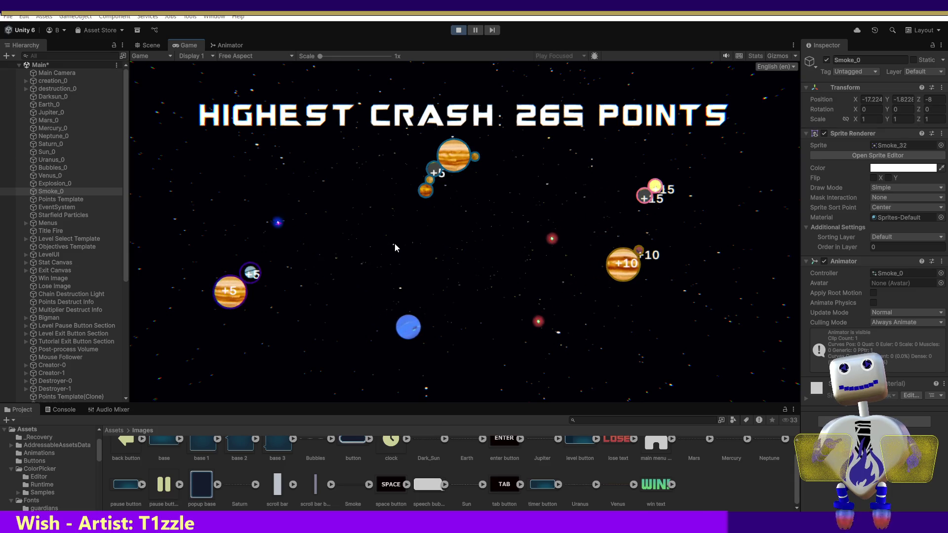
left_click(448, 167)
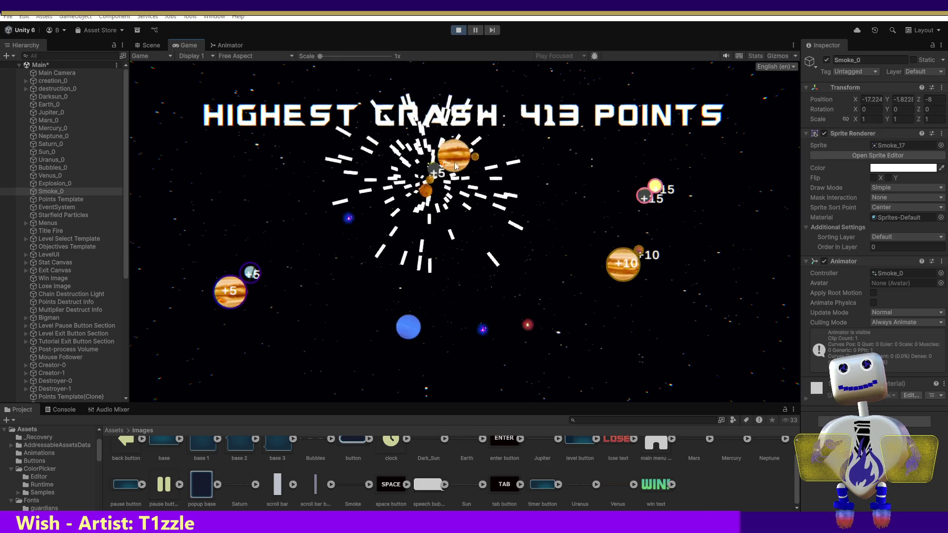